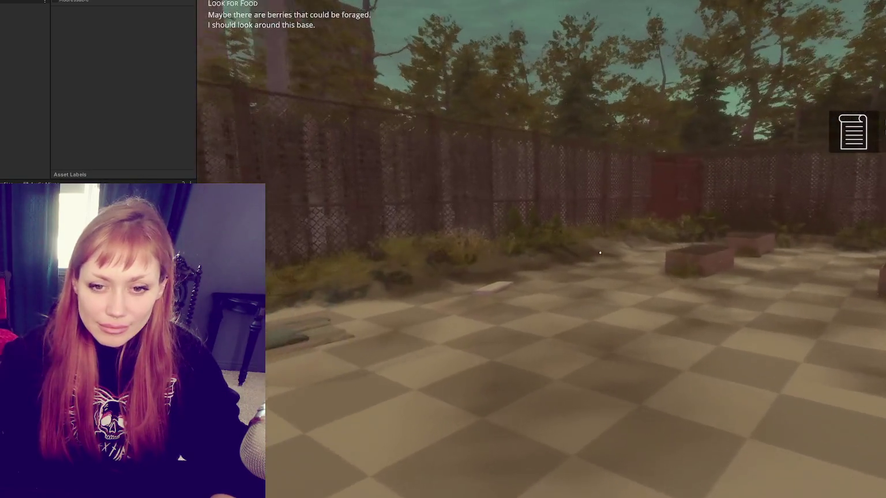
# Walk the player across the courtyard to the red fence door until the desert street level loads.
pyautogui.press('w')
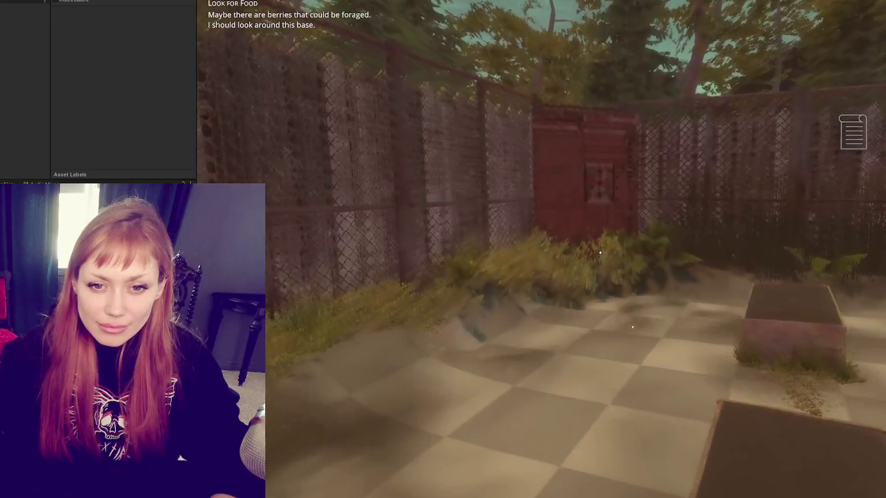
pyautogui.press('w')
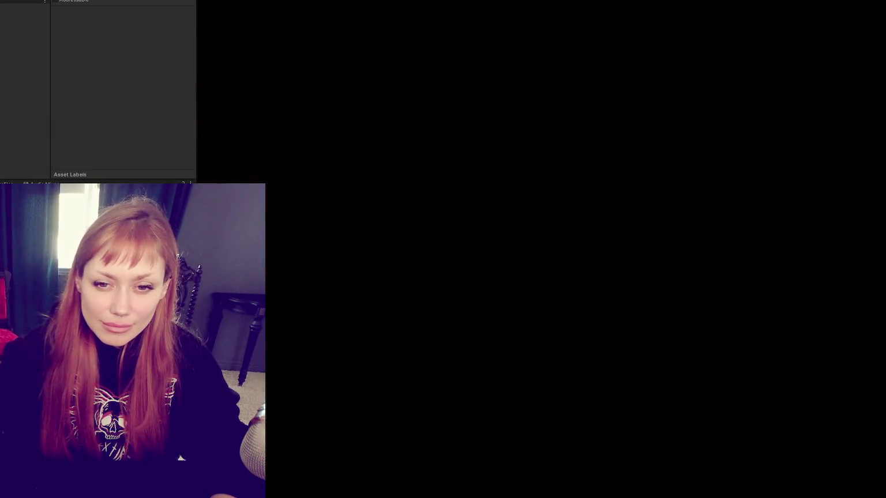
# Walk down the pole-lined street past the two walls and through the first rubble pile.
pyautogui.press('d')
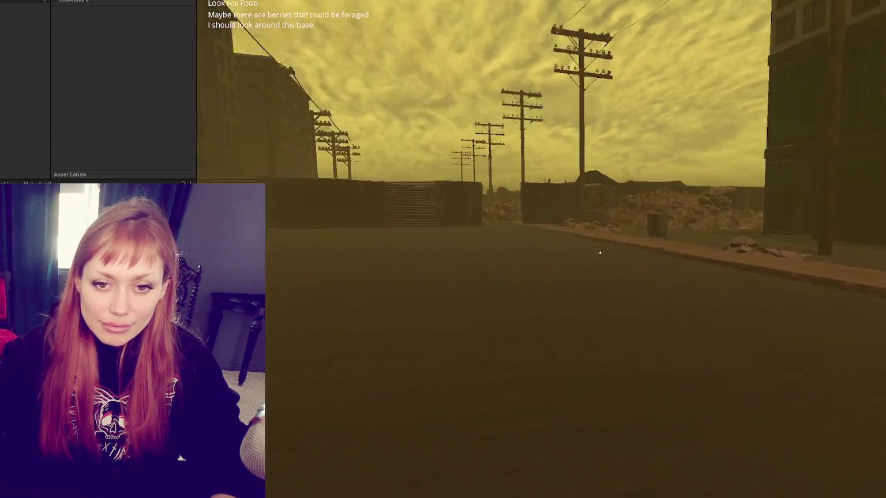
pyautogui.press('w')
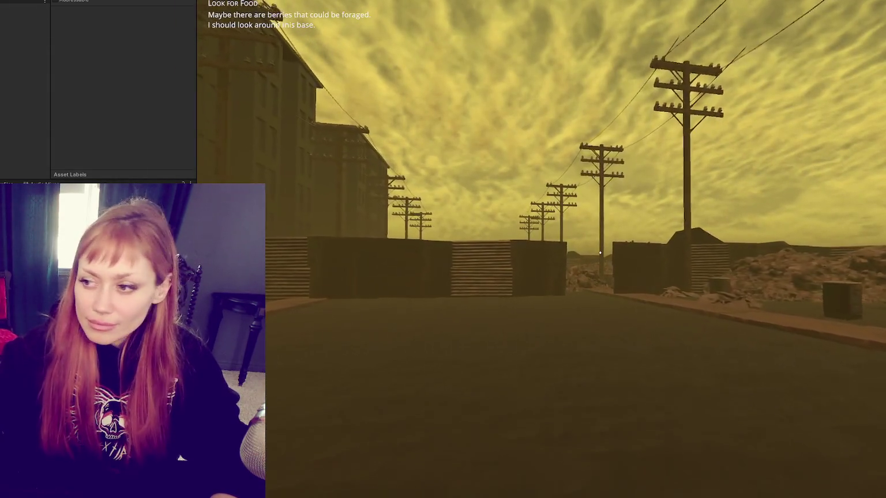
pyautogui.press('w')
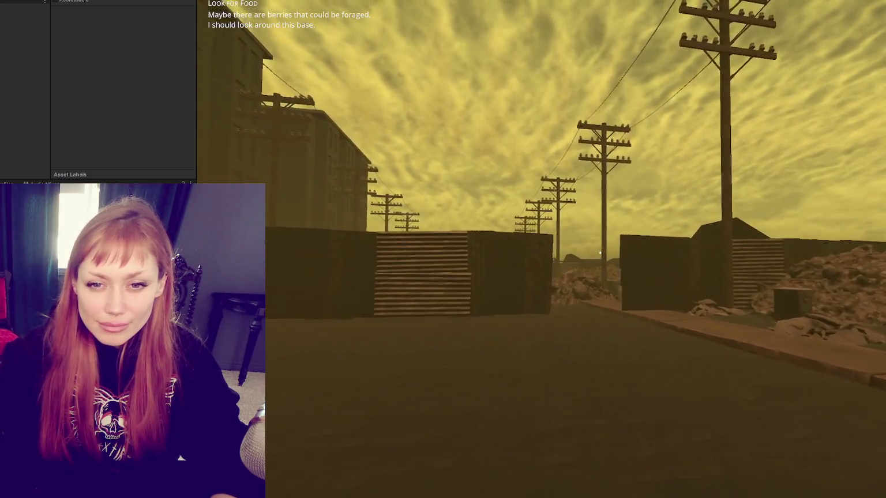
pyautogui.press('w')
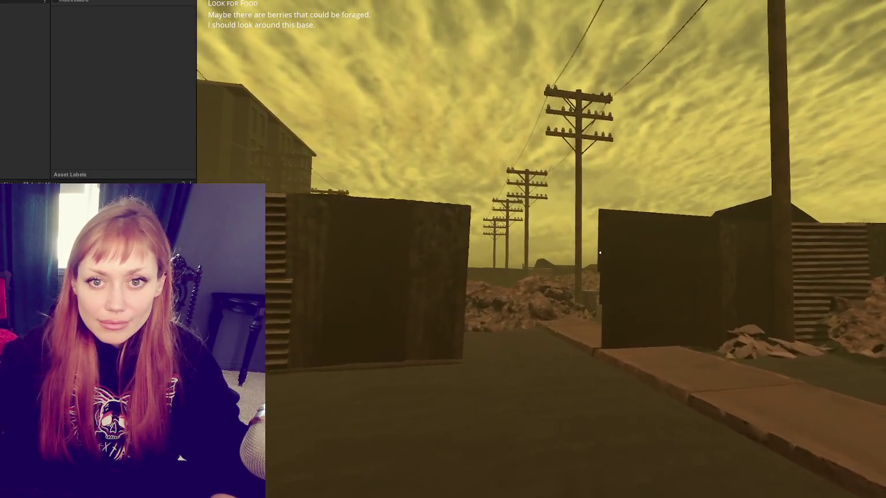
pyautogui.press('w')
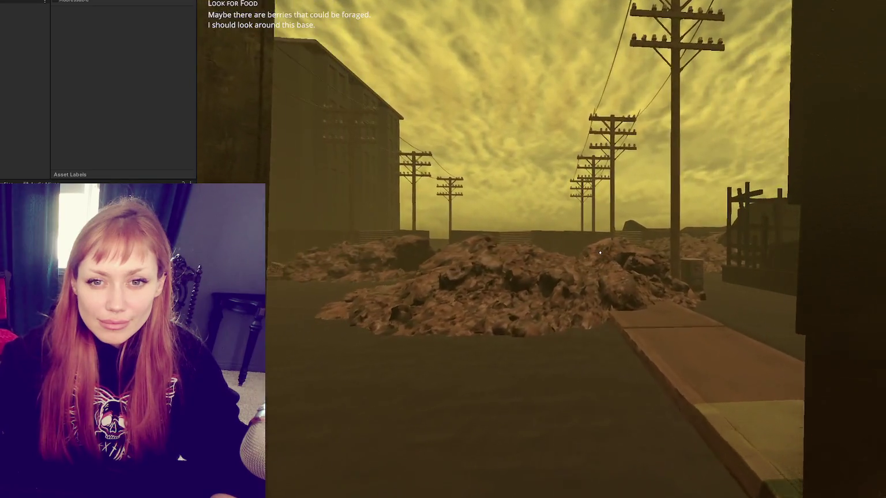
pyautogui.press('w')
pyautogui.press('w')
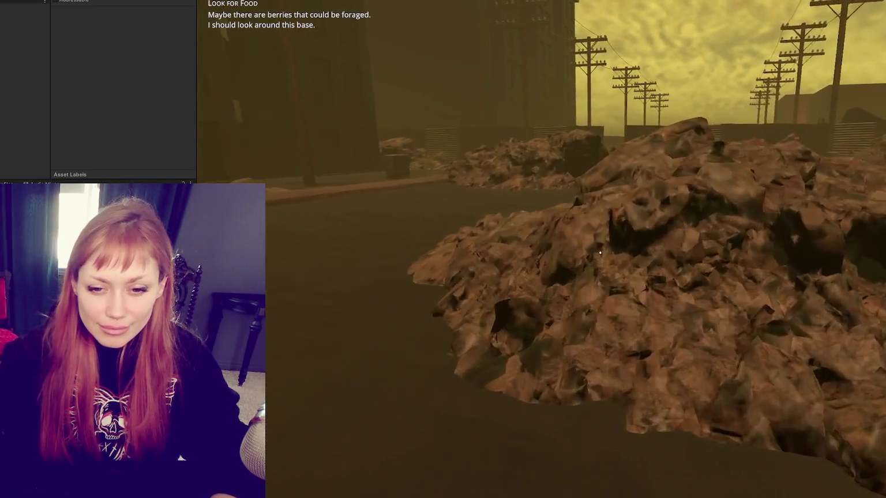
pyautogui.press('w')
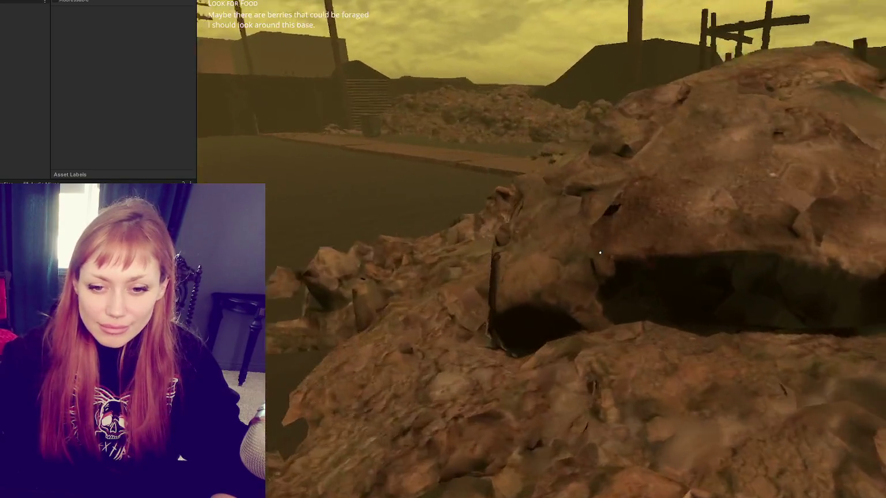
pyautogui.press('w')
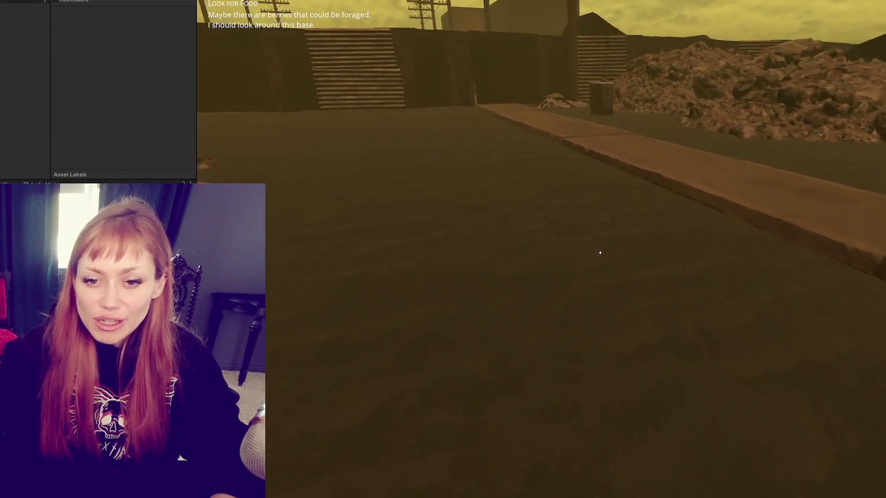
# Pass through the gap between buildings and out of the alley toward more rubble piles.
pyautogui.press('w')
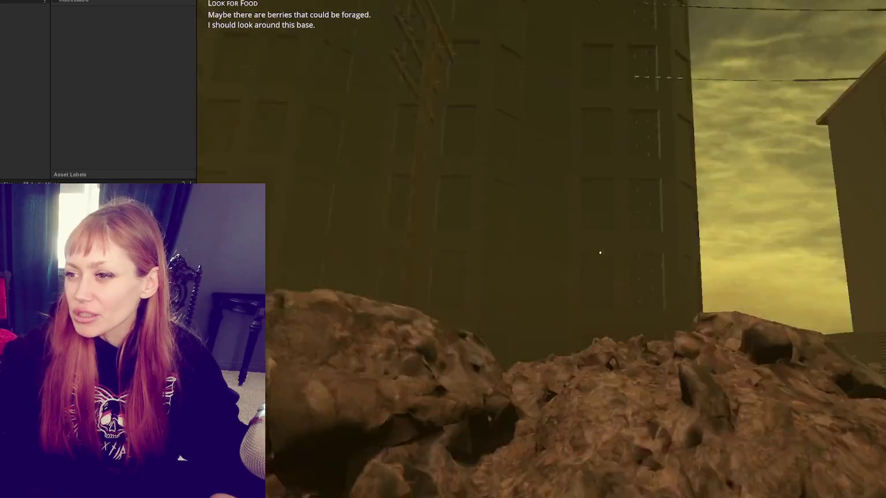
pyautogui.press('w')
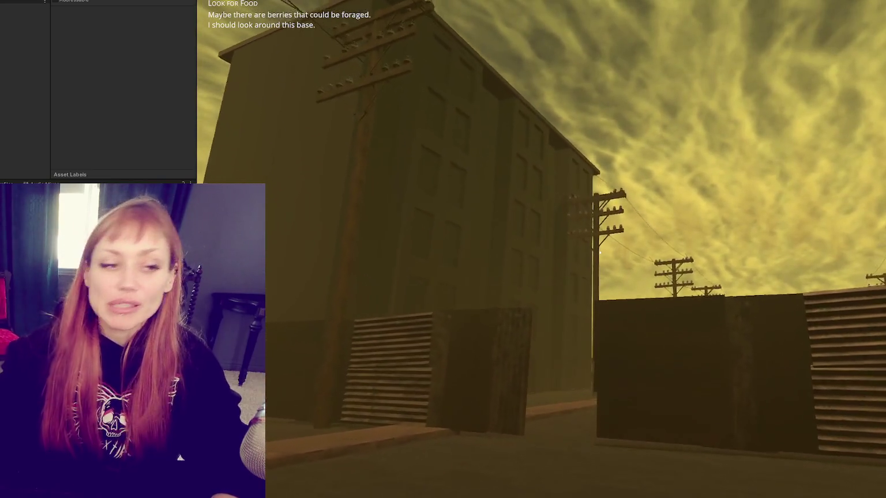
pyautogui.press('w')
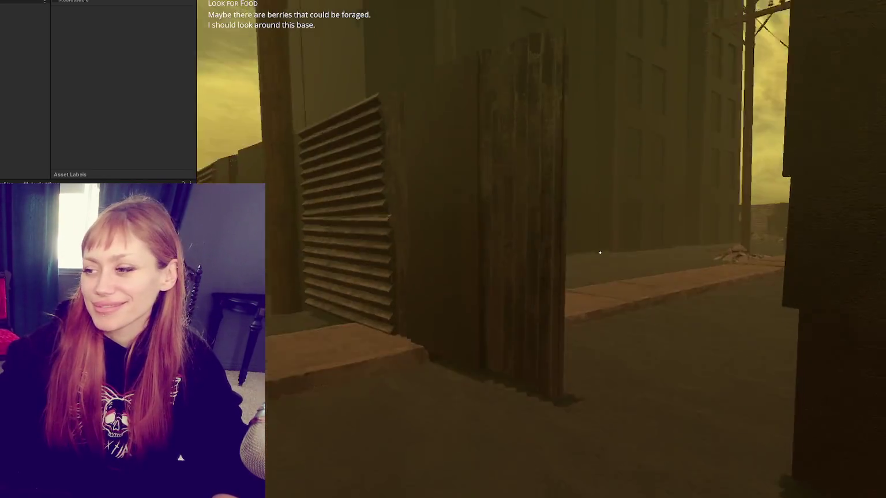
pyautogui.press('w')
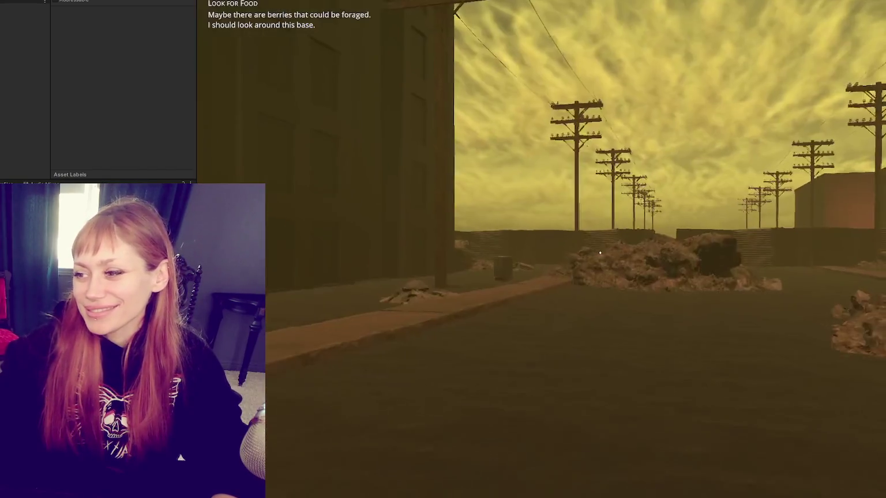
pyautogui.press('w')
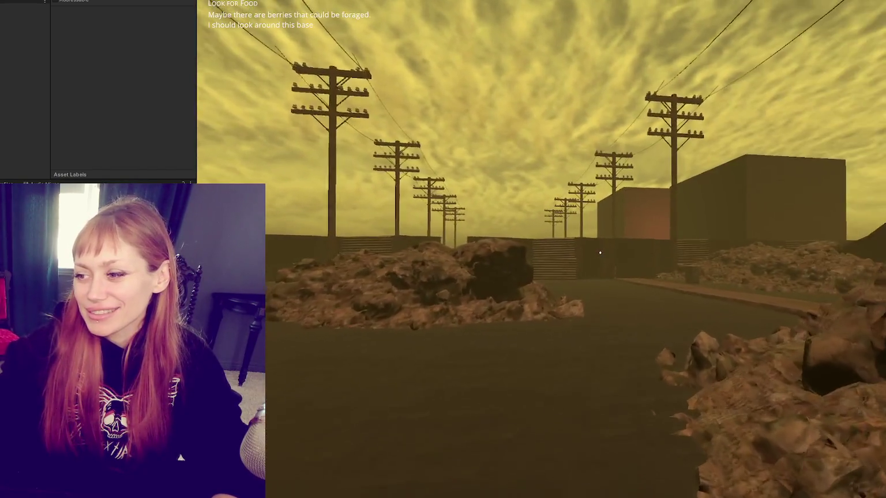
pyautogui.press('w')
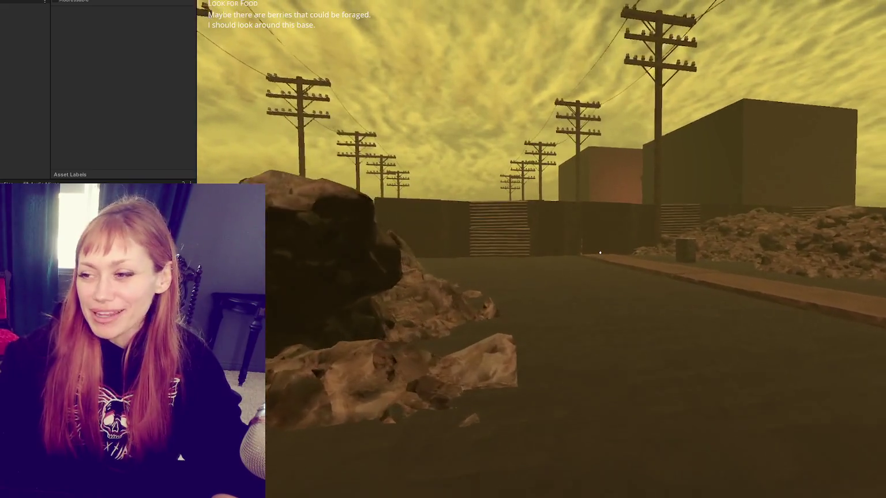
# Continue past the large rubble pile and fence to the brick building with the stairway.
pyautogui.press('w')
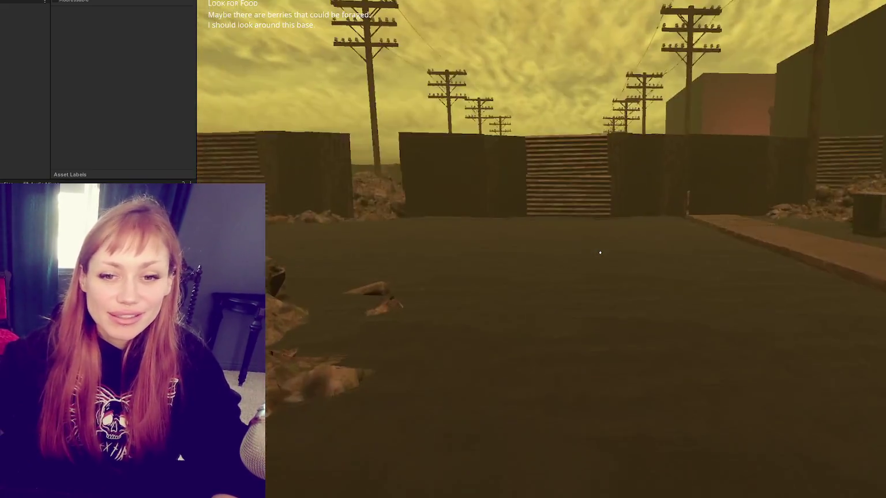
pyautogui.press('w')
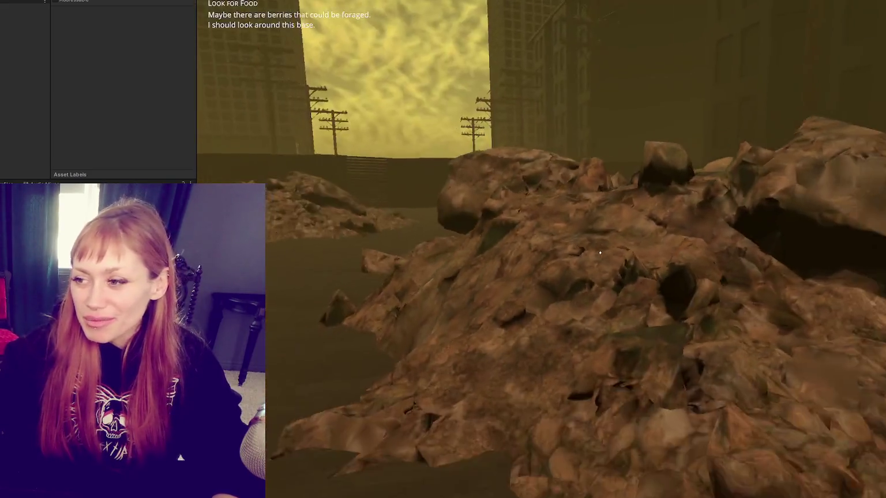
pyautogui.press('w')
pyautogui.press('w')
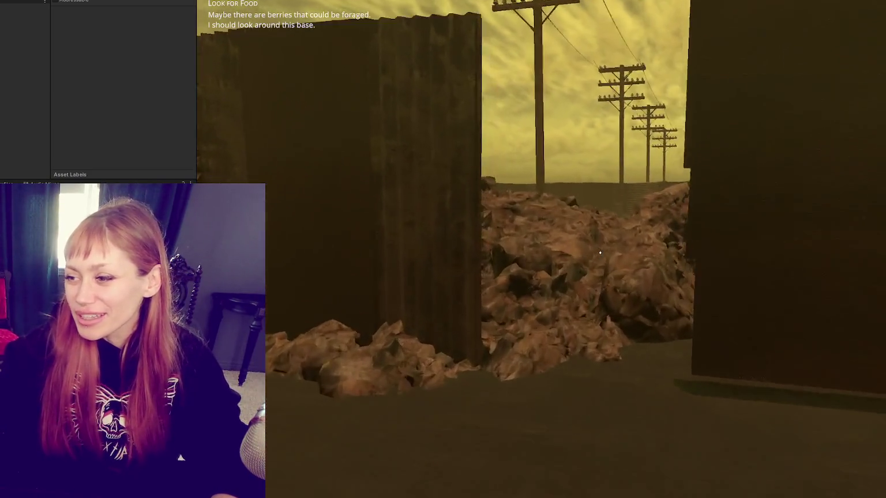
pyautogui.press('w')
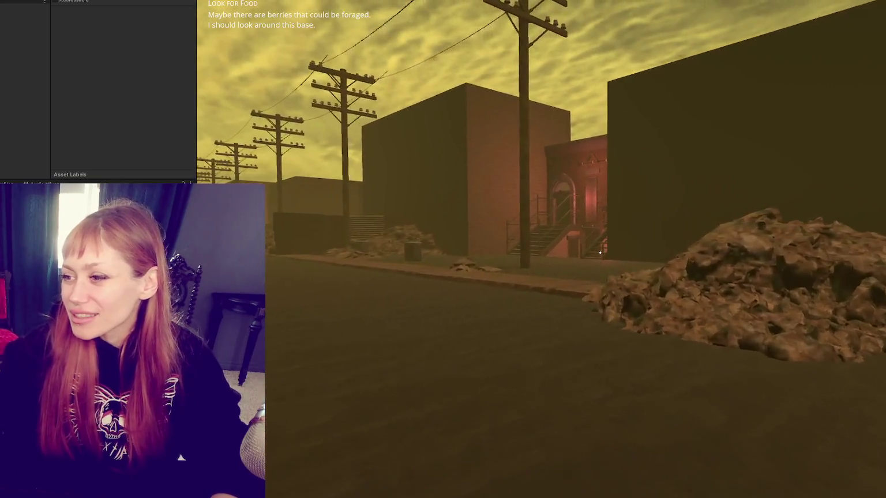
pyautogui.press('w')
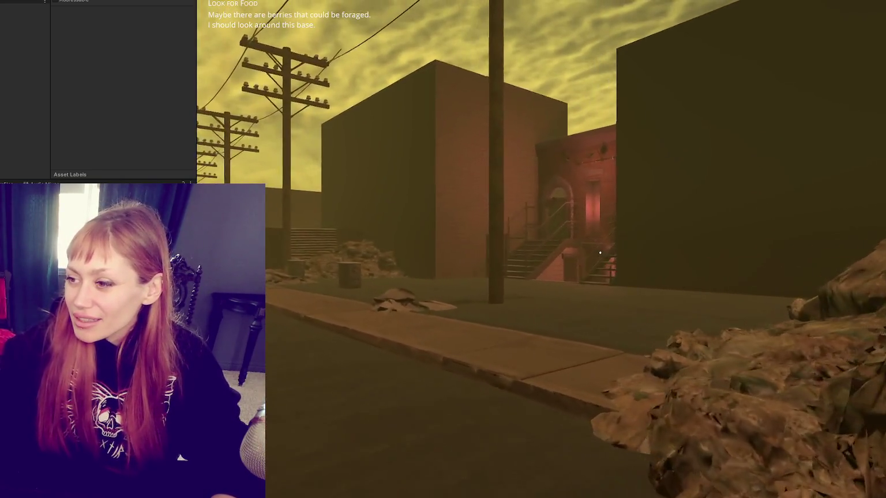
pyautogui.press('w')
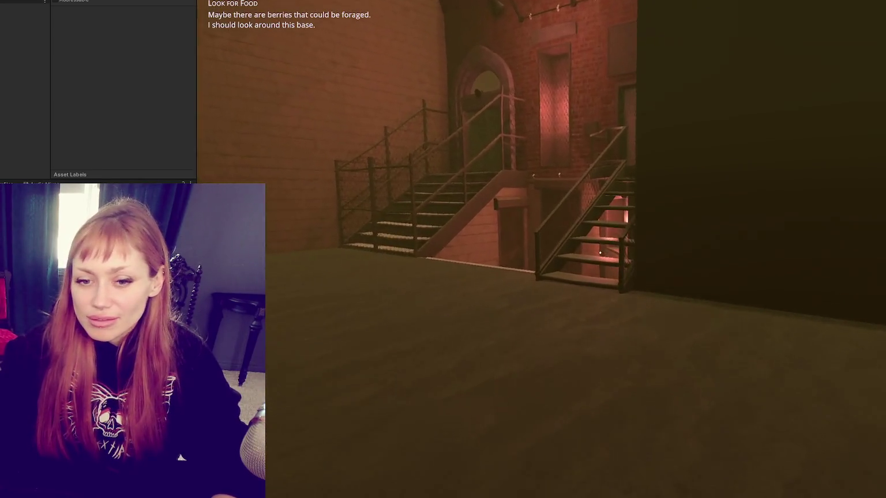
# Climb the metal staircase to the landing, then back away from the brick wall.
pyautogui.press('w')
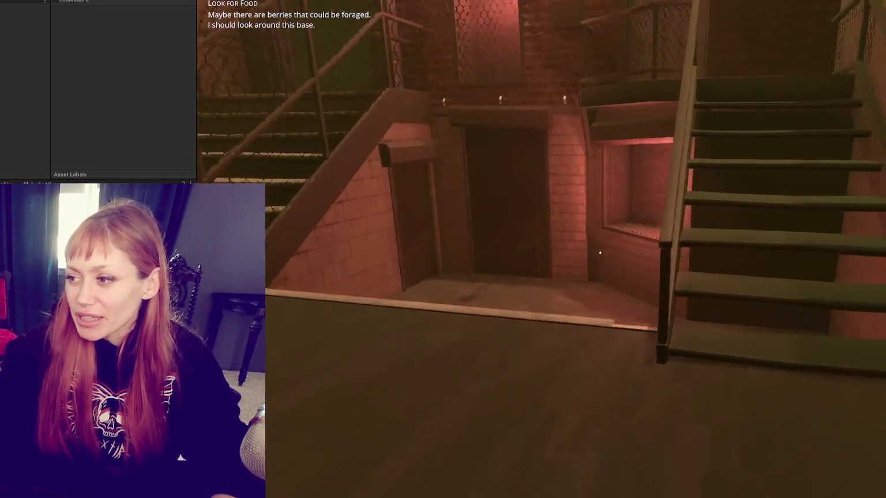
pyautogui.press('w')
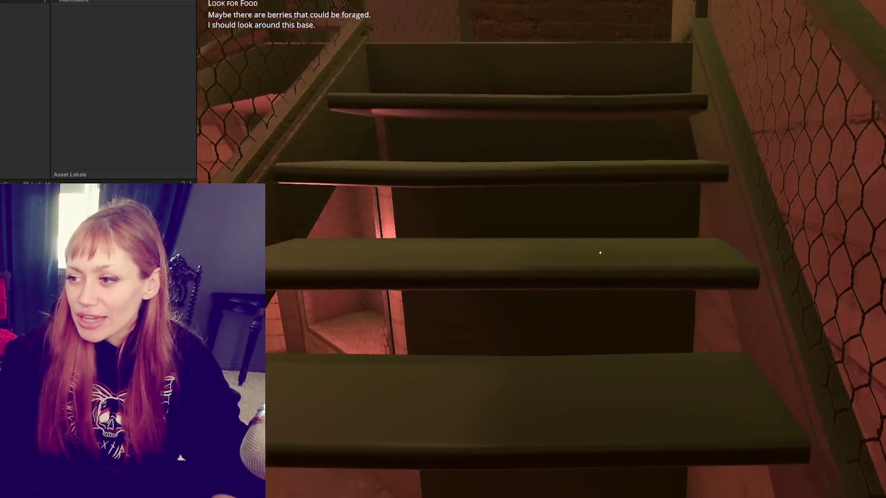
pyautogui.press('w')
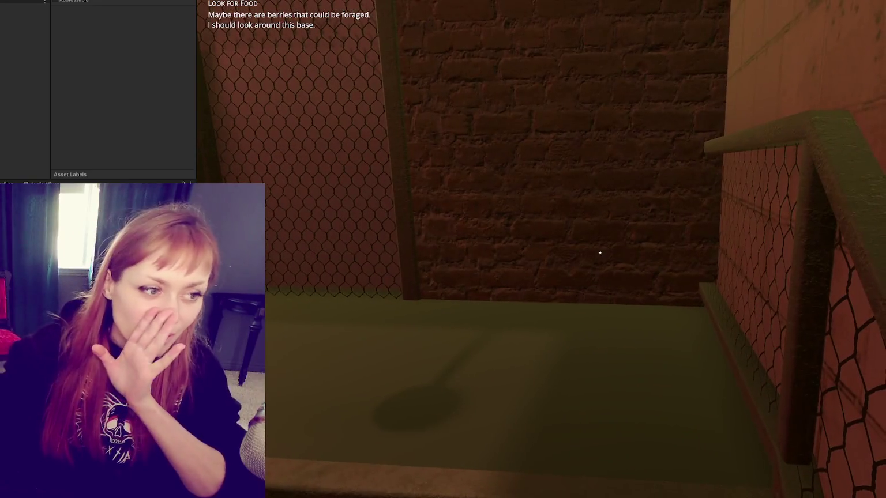
pyautogui.press('s')
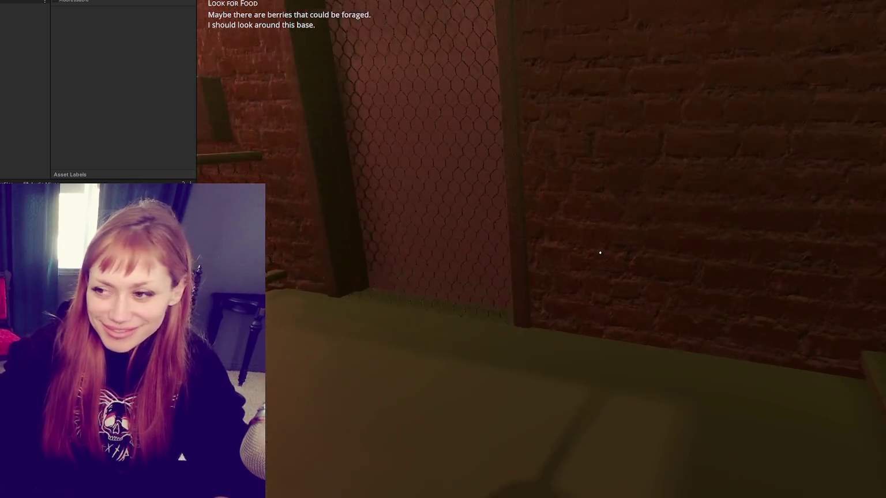
pyautogui.moveTo(600, 253)
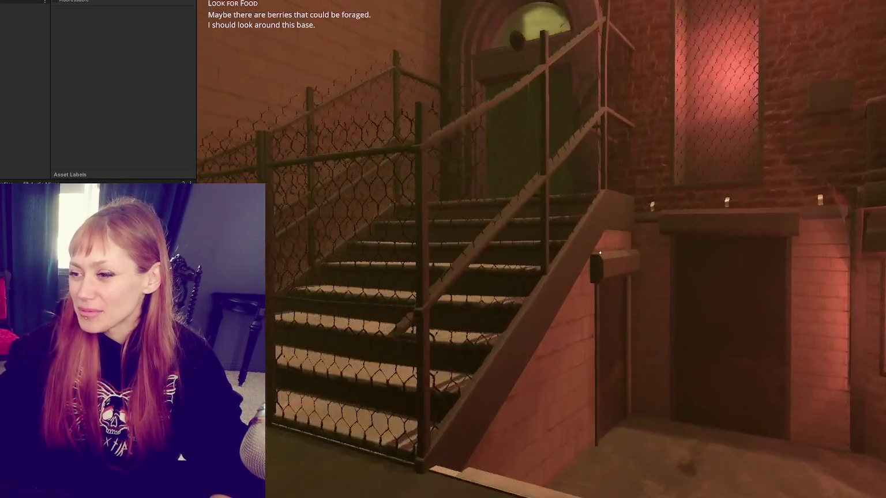
# Approach the staircase gate, look up at the brick facade, and walk past toward the door.
pyautogui.press('w')
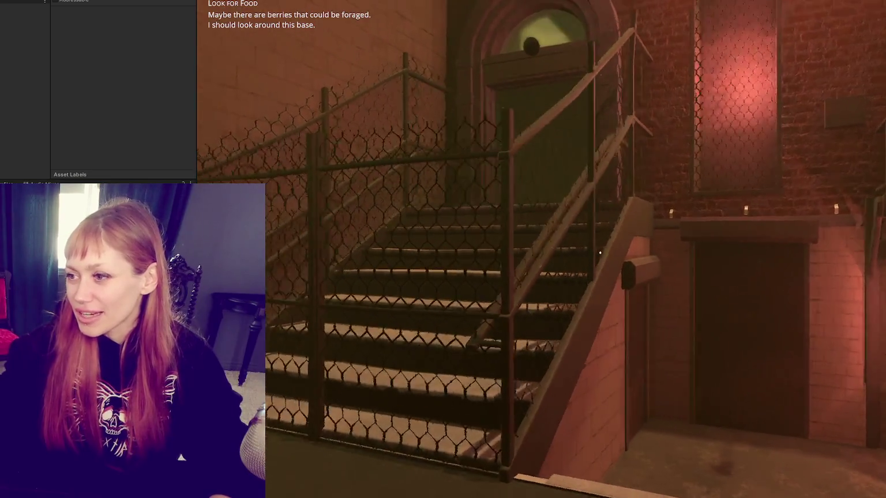
pyautogui.press('w')
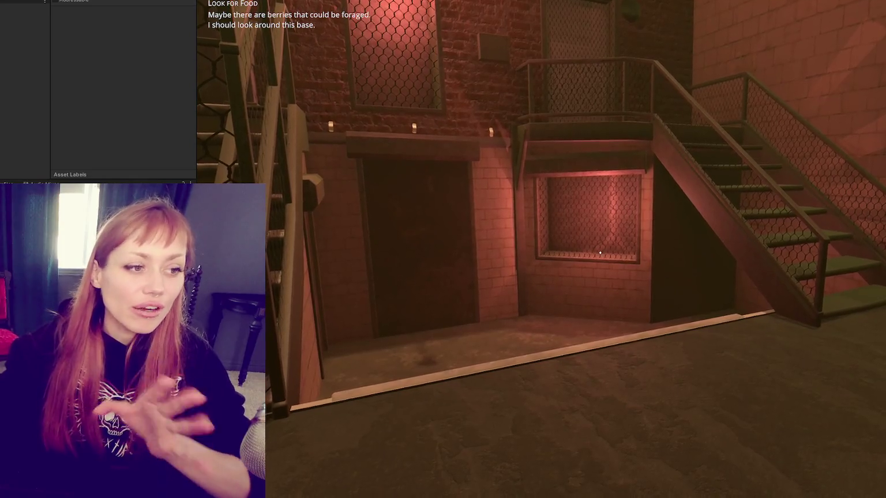
pyautogui.press('s')
pyautogui.press('s')
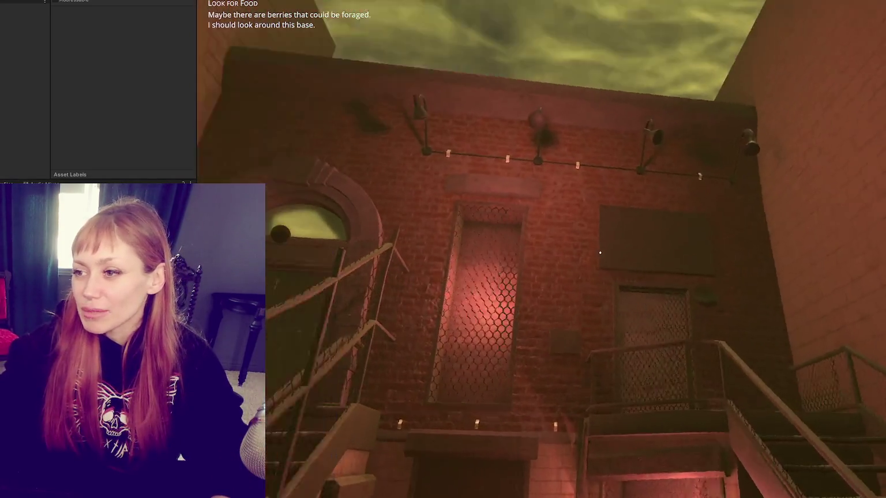
pyautogui.press('w')
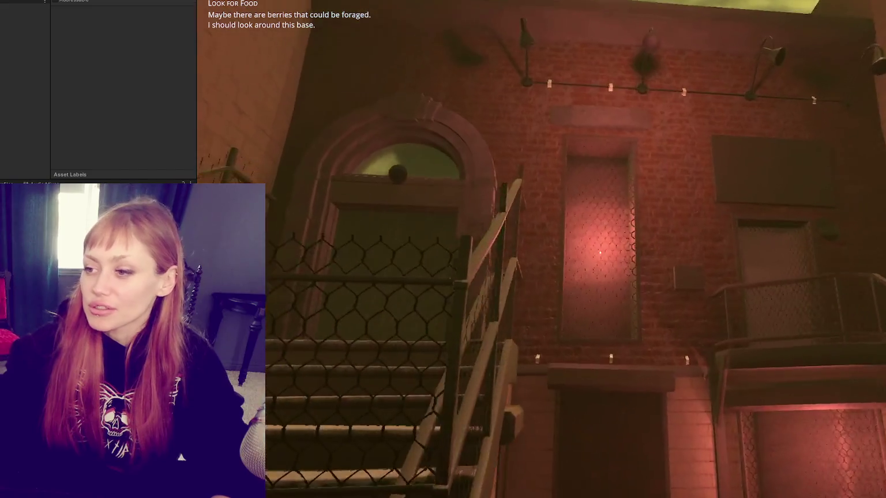
pyautogui.press('w')
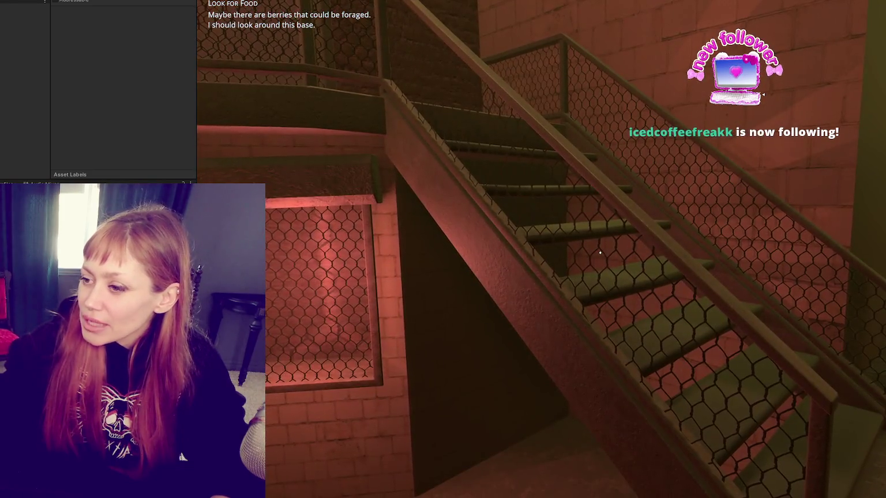
# Look around the mesh-sided stairs and landing, then bring up the Tasks screen showing Look for Food.
pyautogui.press('w')
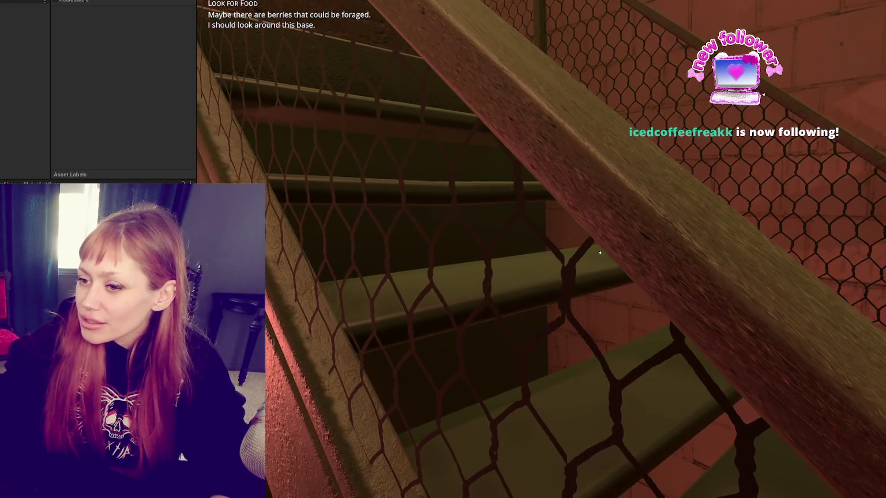
pyautogui.press('s')
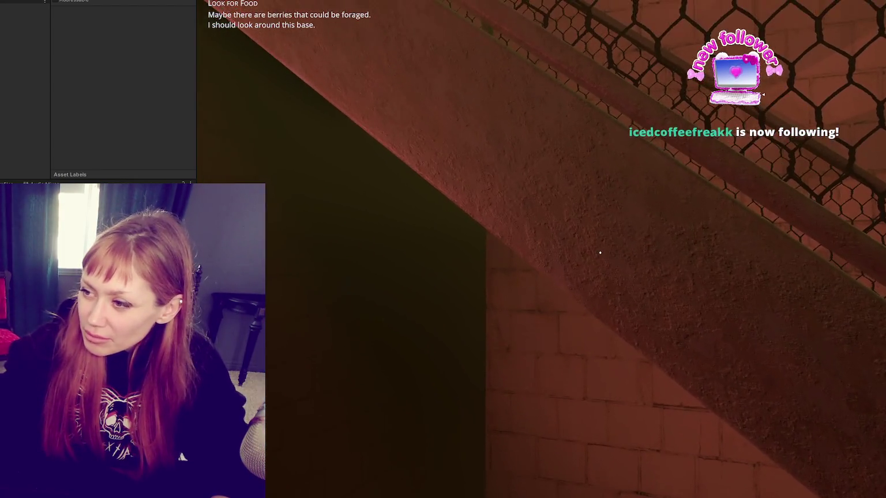
pyautogui.press('s')
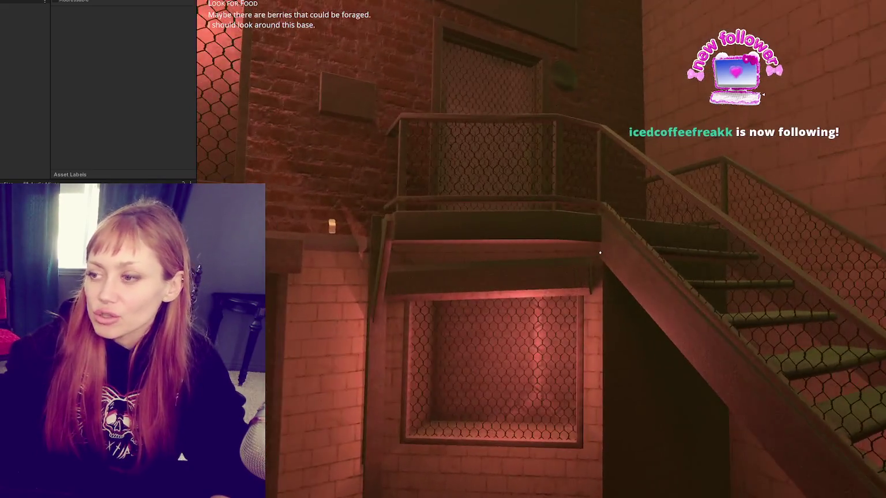
pyautogui.press('w')
pyautogui.press('w')
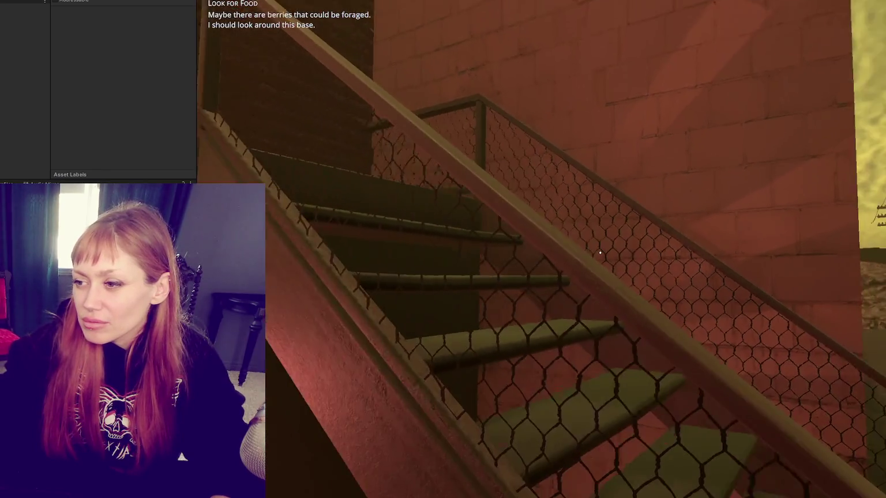
pyautogui.press('w')
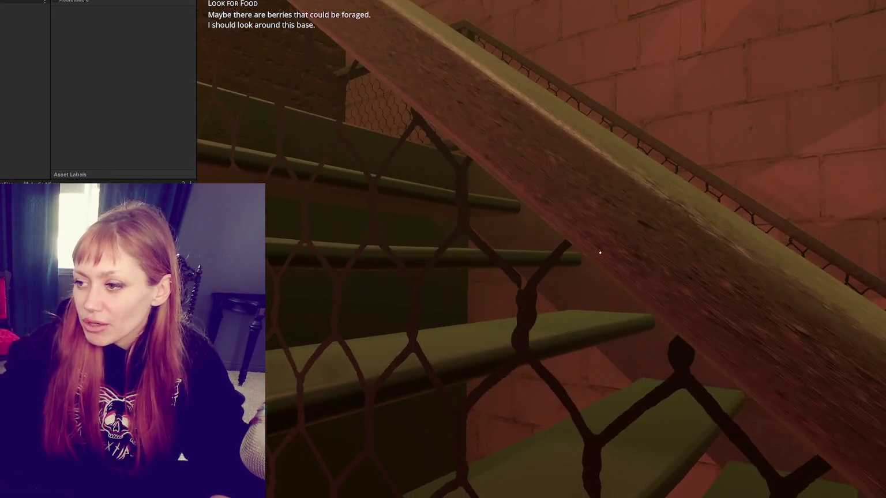
pyautogui.press('s')
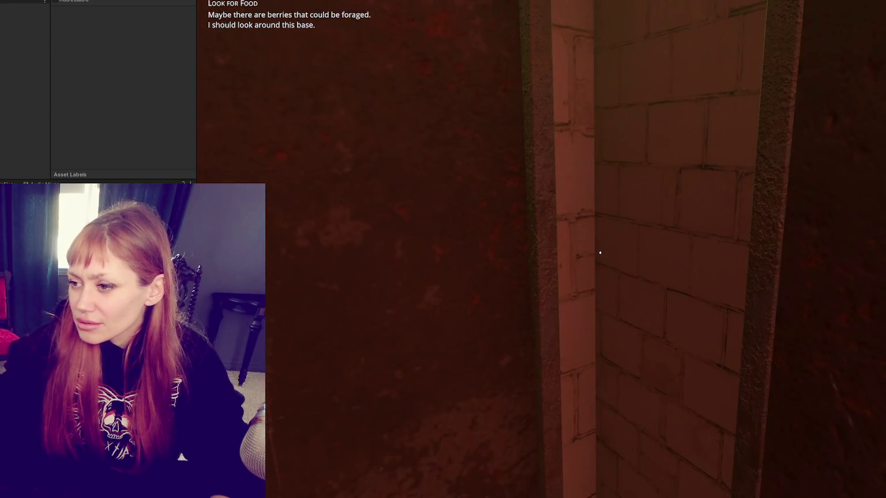
pyautogui.press('Tab')
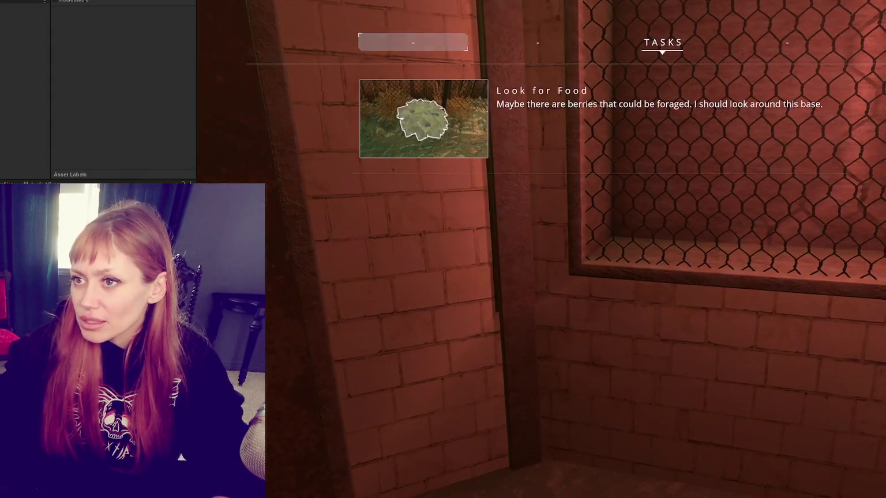
# Stop Play mode, fly over the rubble street, and frame the brick building wall.
pyautogui.hotkey('ctrl', 'p')
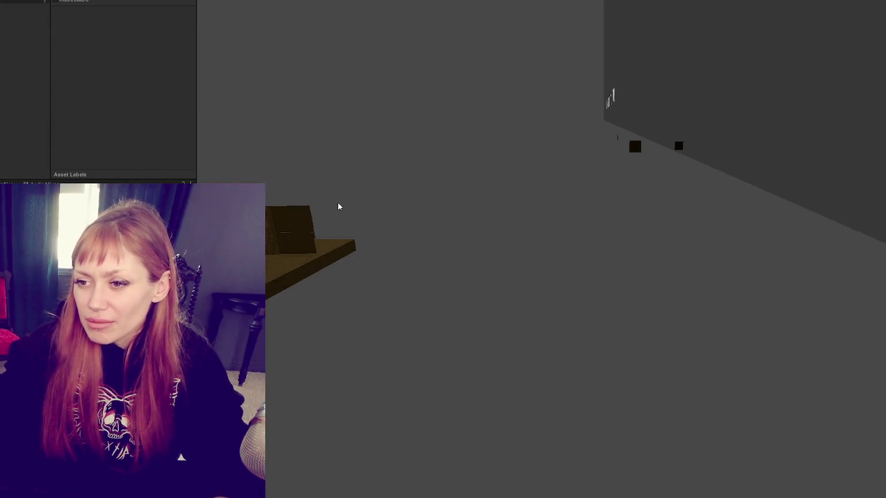
pyautogui.moveTo(235, 171)
pyautogui.mouseDown()
pyautogui.moveTo(641, 467)
pyautogui.moveTo(499, 336)
pyautogui.mouseUp()
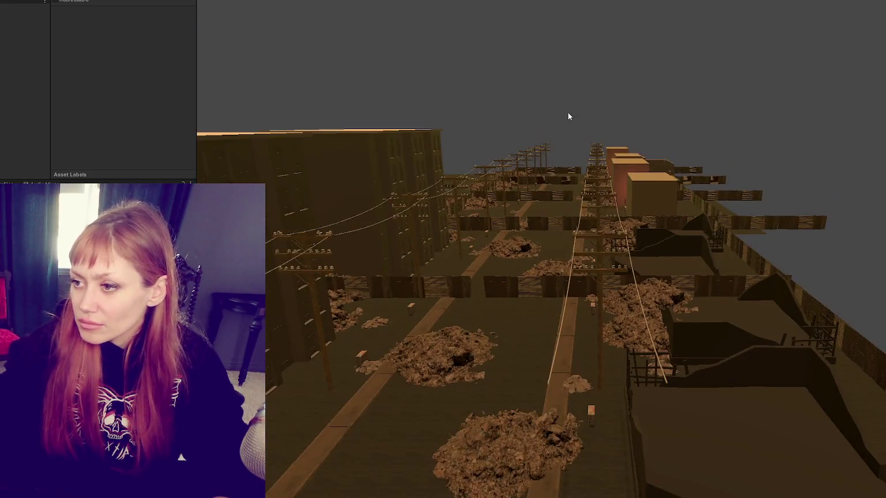
pyautogui.moveTo(569, 115); pyautogui.dragTo(617, 118)
pyautogui.click(620, 168)
pyautogui.press('f')
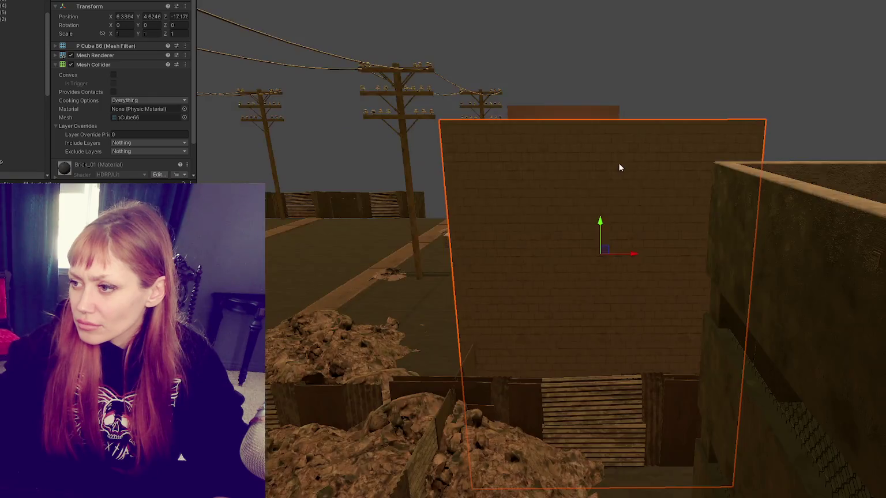
pyautogui.moveTo(422, 289)
pyautogui.mouseDown()
pyautogui.moveTo(615, 233)
pyautogui.moveTo(630, 260)
pyautogui.moveTo(710, 219)
pyautogui.moveTo(677, 207)
pyautogui.mouseUp()
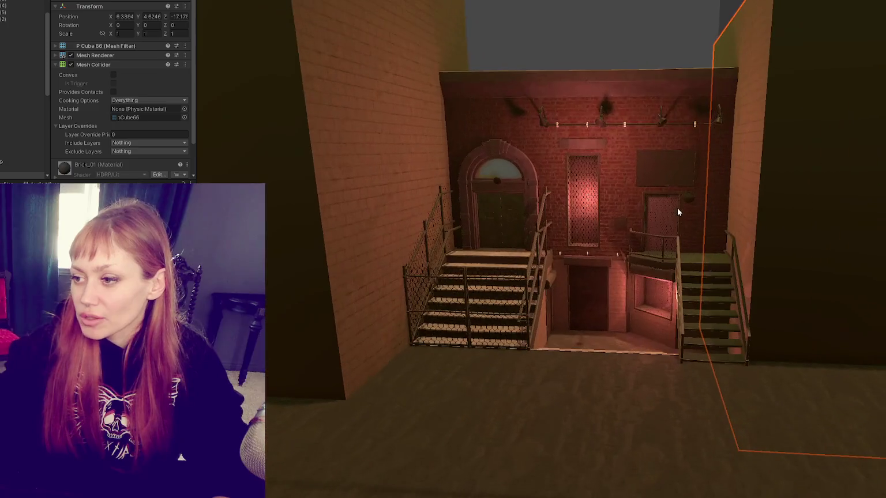
pyautogui.moveTo(827, 282)
pyautogui.mouseDown()
pyautogui.moveTo(441, 257)
pyautogui.moveTo(499, 330)
pyautogui.moveTo(679, 210)
pyautogui.moveTo(600, 156)
pyautogui.moveTo(598, 258)
pyautogui.moveTo(635, 300)
pyautogui.moveTo(583, 252)
pyautogui.moveTo(638, 324)
pyautogui.mouseUp()
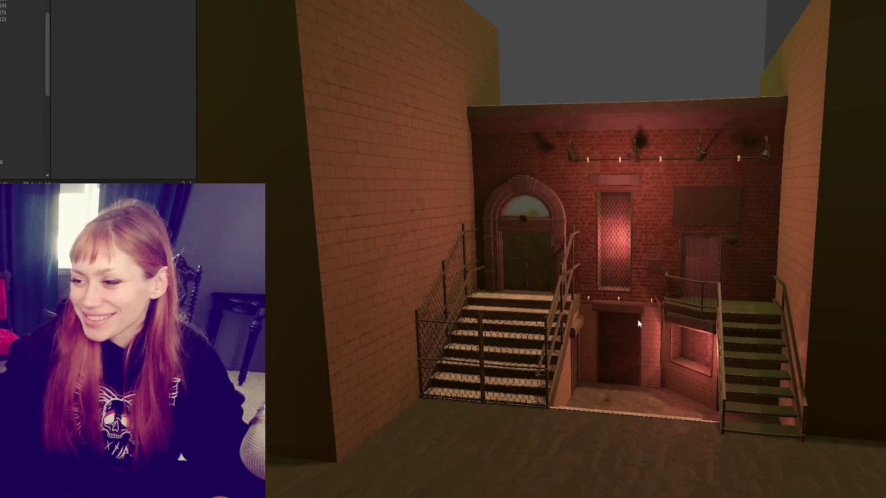
# Frame the facade's door and window pieces, then orbit to a front view of the stairwell.
pyautogui.click(638, 325)
pyautogui.press('f')
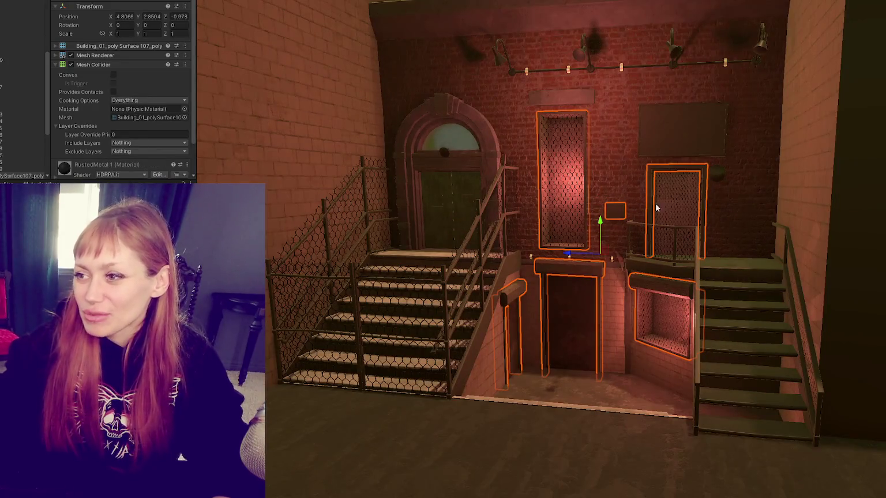
pyautogui.moveTo(597, 207)
pyautogui.mouseDown()
pyautogui.moveTo(334, 288)
pyautogui.moveTo(346, 293)
pyautogui.moveTo(388, 267)
pyautogui.moveTo(572, 258)
pyautogui.mouseUp()
pyautogui.click(598, 41)
pyautogui.scroll(5, 571, 98)
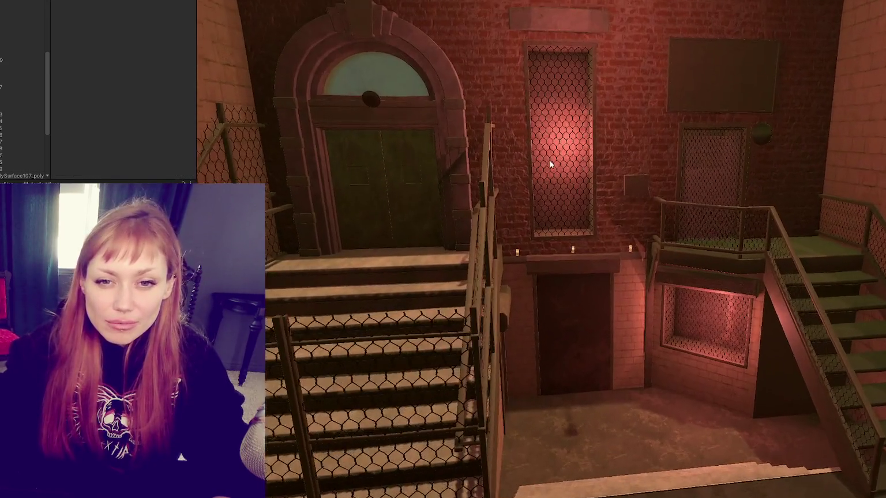
pyautogui.moveTo(550, 164); pyautogui.dragTo(531, 175)
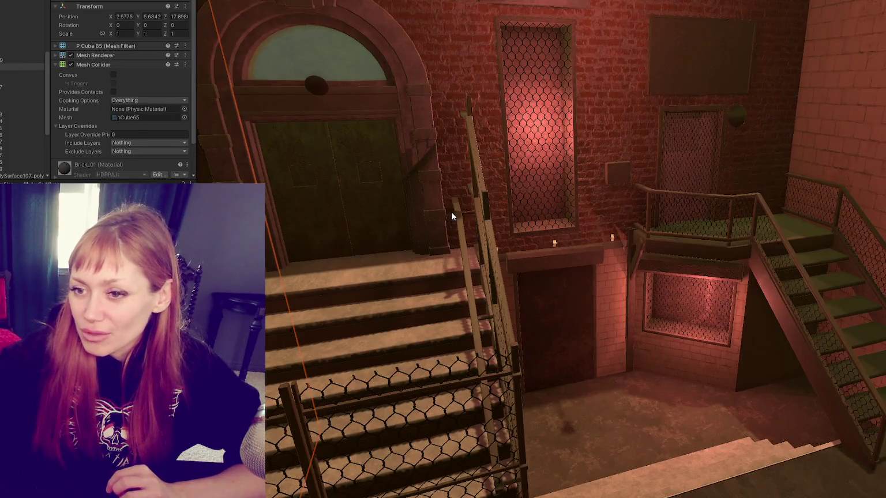
pyautogui.scroll(2, 464, 136)
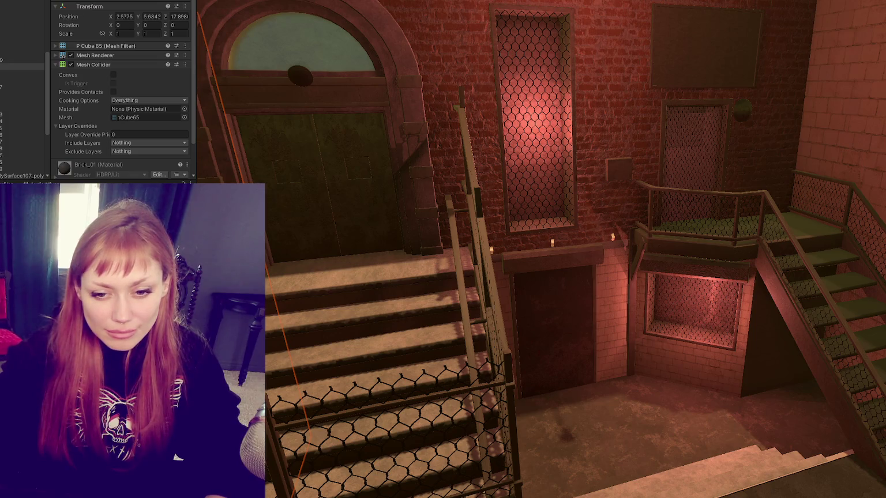
pyautogui.moveTo(385, 269); pyautogui.dragTo(626, 202)
pyautogui.scroll(-5, 626, 202)
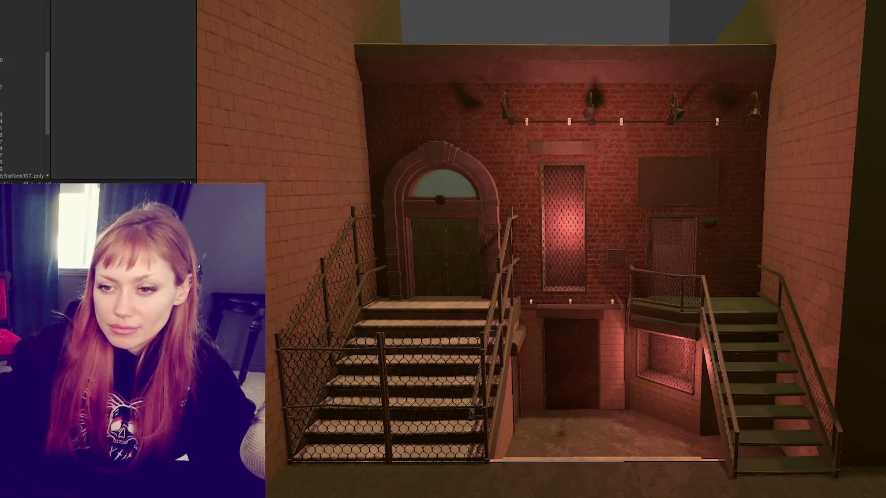
# Try the Chicken Wire material on the door arch with tiling 5, then undo it.
pyautogui.scroll(-5, 166, 100)
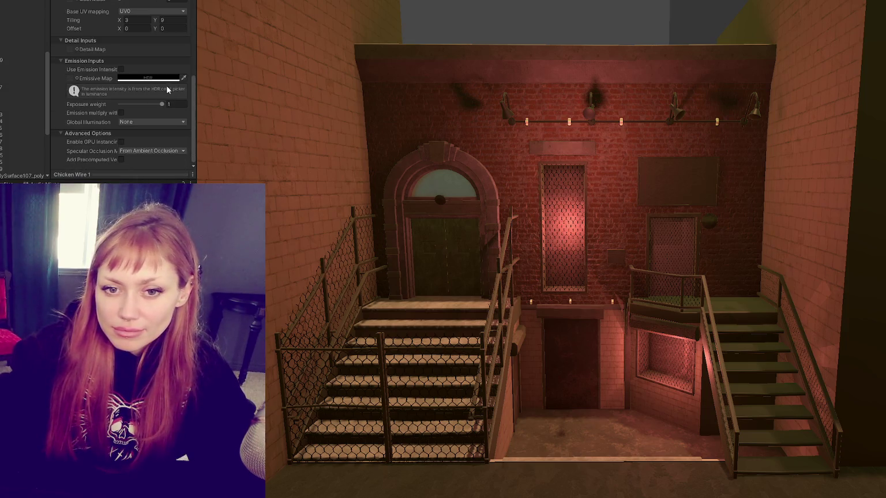
pyautogui.scroll(4, 126, 118)
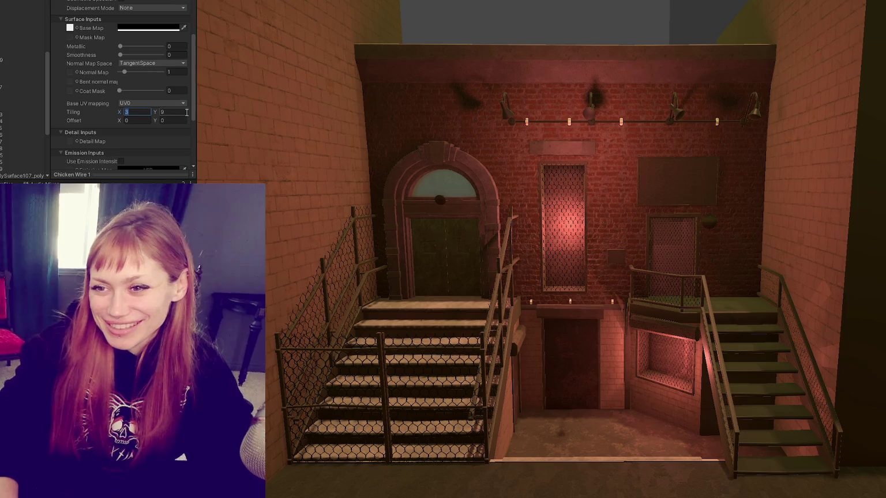
pyautogui.write('1')
pyautogui.press('Tab')
pyautogui.moveTo(72, 174)
pyautogui.mouseDown()
pyautogui.moveTo(230, 201)
pyautogui.moveTo(354, 264)
pyautogui.moveTo(478, 361)
pyautogui.moveTo(541, 288)
pyautogui.moveTo(533, 250)
pyautogui.mouseUp()
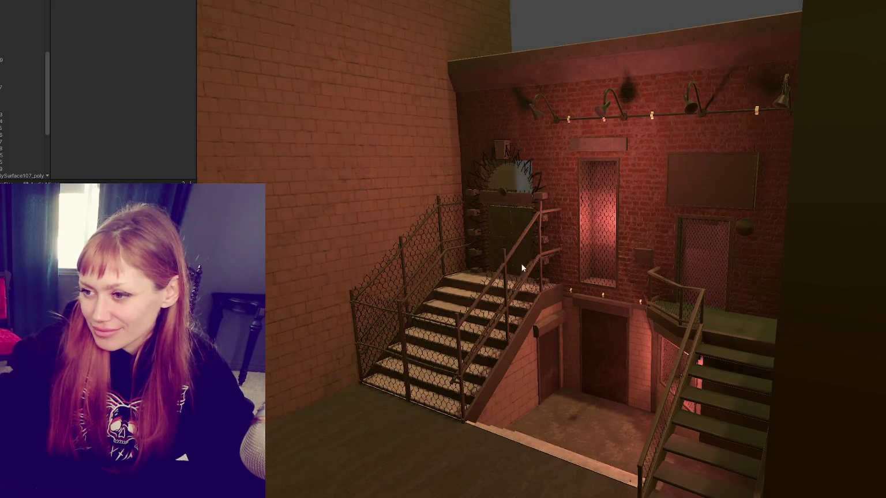
pyautogui.scroll(-2, 138, 136)
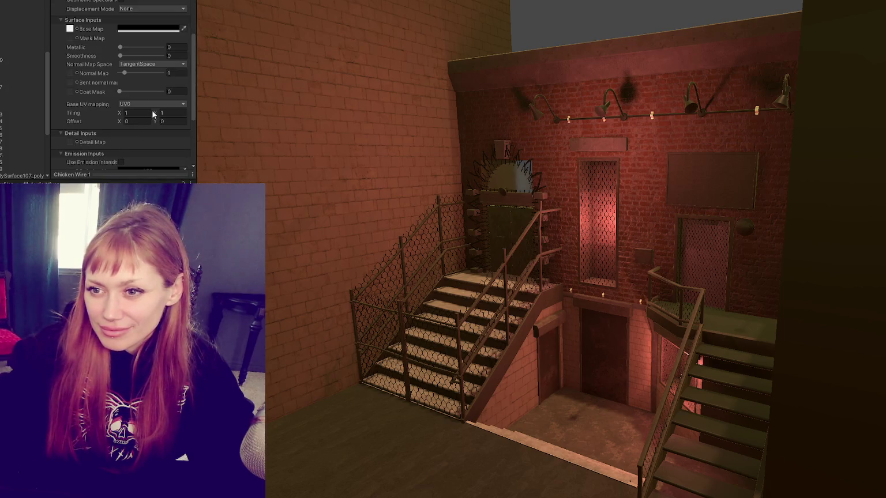
pyautogui.write('5')
pyautogui.press('Tab')
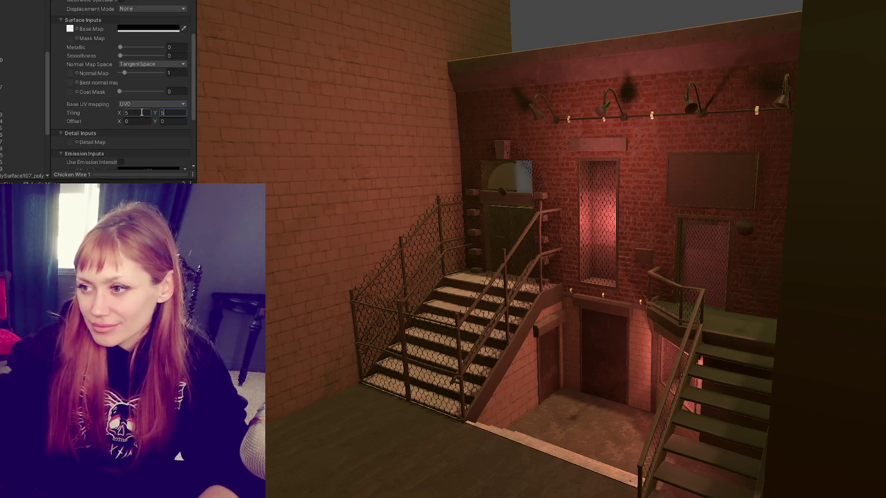
pyautogui.hotkey('ctrl', 'z')
# Give the left staircase railing the Chicken Wire 1 material with horizontal tiling 8.
pyautogui.click(476, 317)
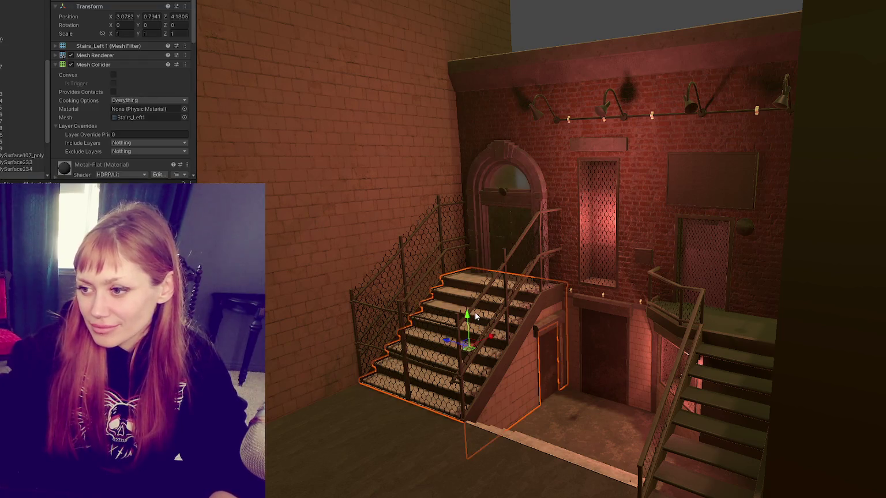
pyautogui.click(507, 276)
pyautogui.scroll(-15, 87, 157)
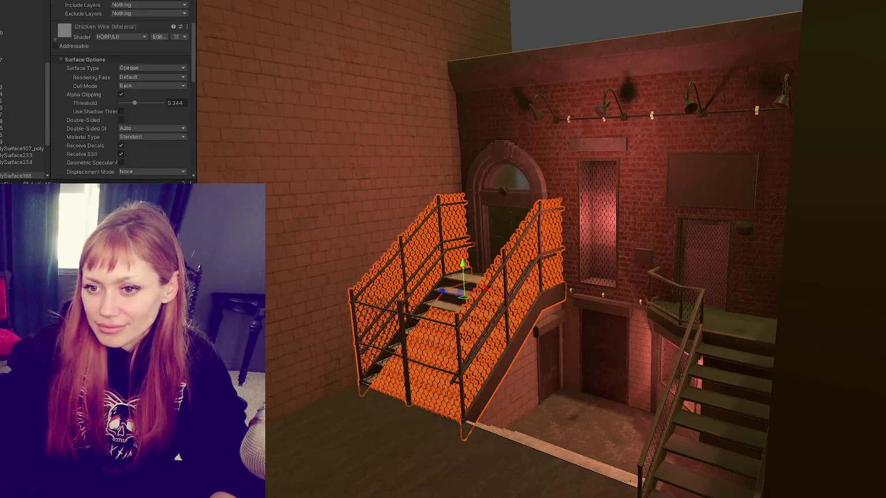
pyautogui.moveTo(75, 179); pyautogui.dragTo(87, 168)
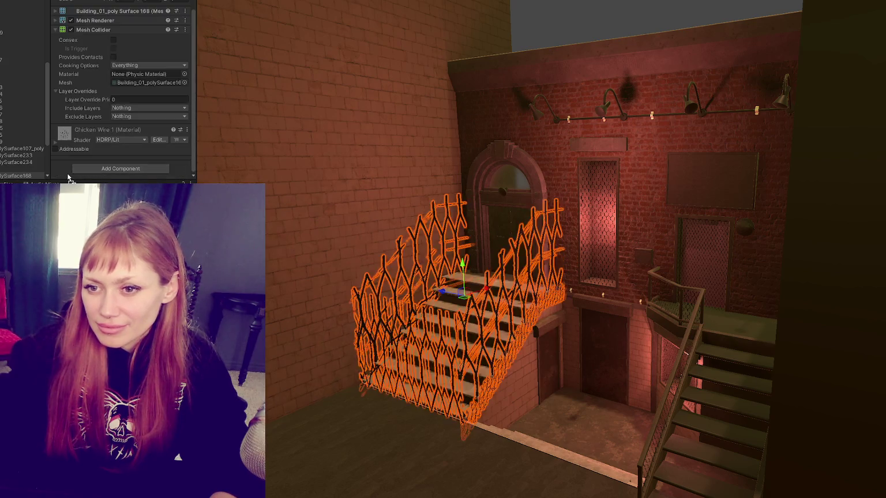
pyautogui.scroll(5, 317, 398)
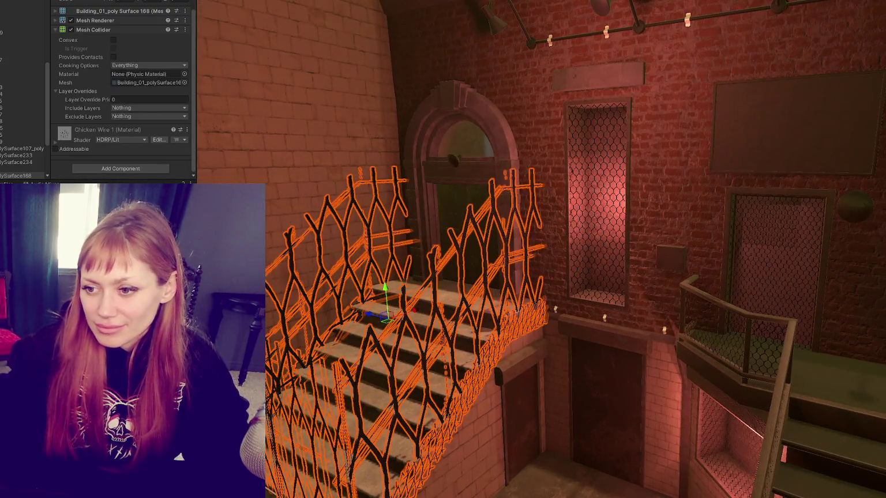
pyautogui.hotkey('ctrl', 'p')
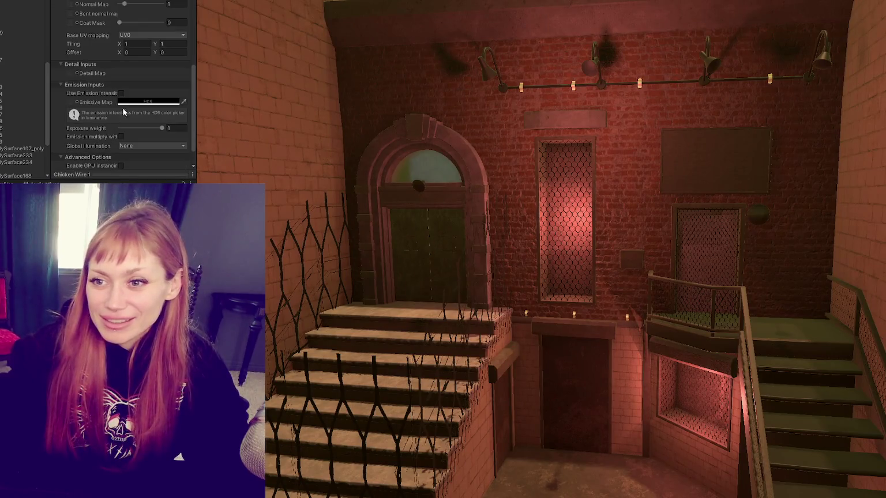
pyautogui.scroll(-2, 130, 123)
pyautogui.scroll(4, 133, 107)
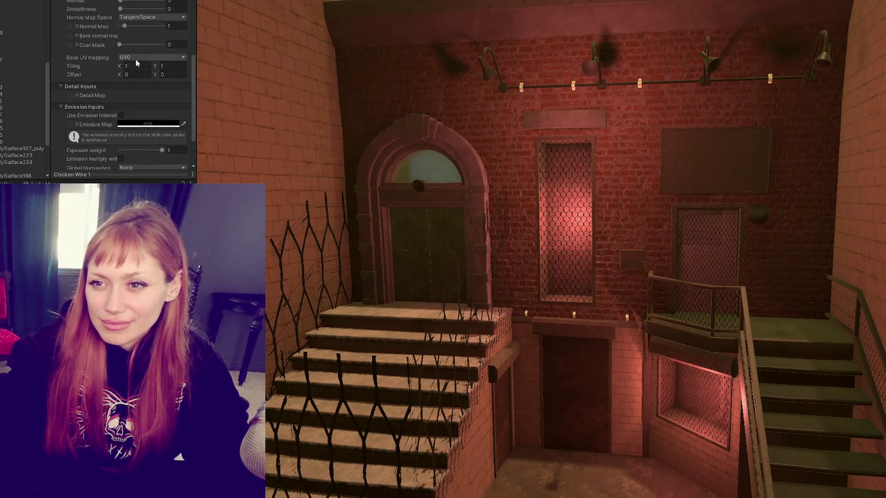
pyautogui.write('8')
pyautogui.press('Tab')
pyautogui.write('8')
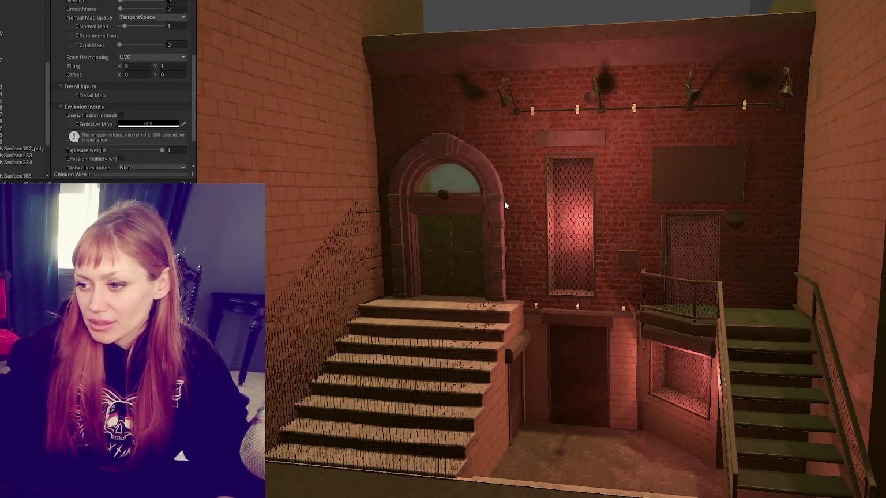
# Select the left staircase fence and start retyping the chicken-wire tiling values.
pyautogui.click(504, 201)
pyautogui.click(504, 201)
pyautogui.scroll(5, 452, 257)
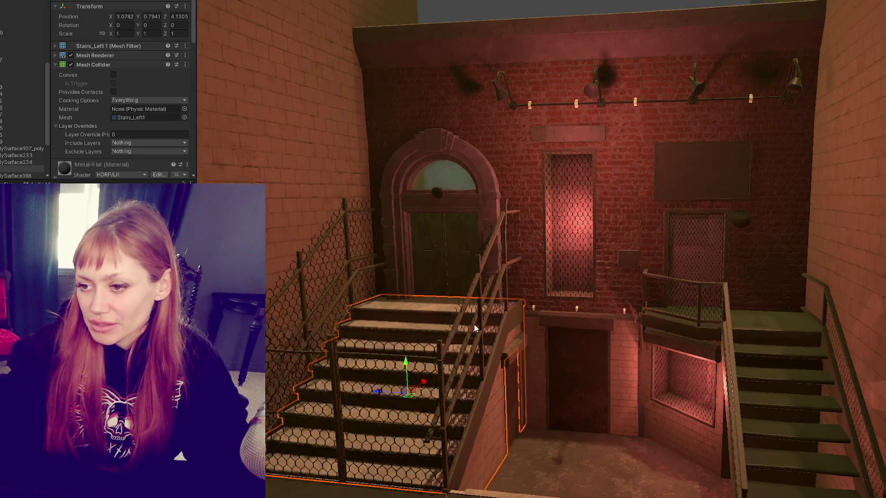
pyautogui.scroll(2, 452, 257)
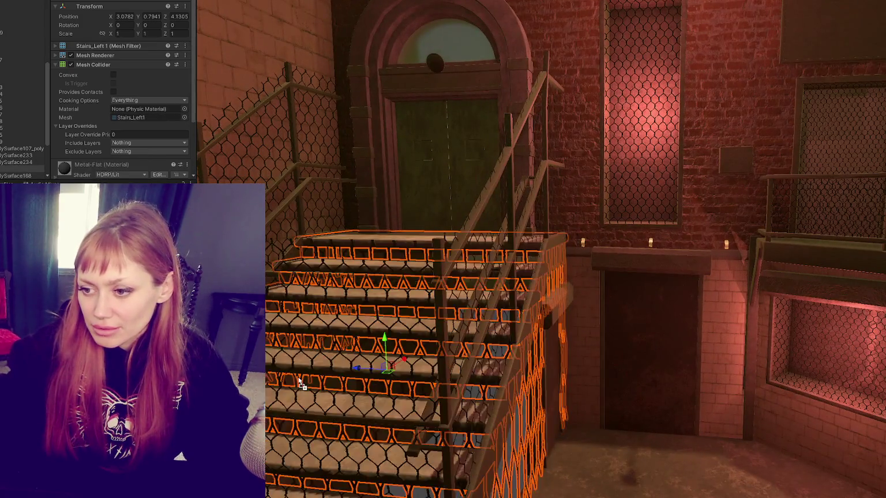
pyautogui.scroll(-10, 90, 142)
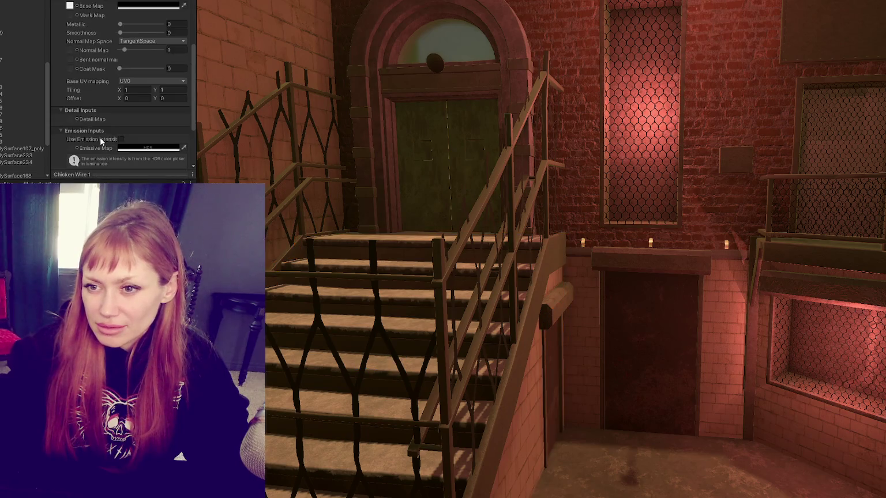
pyautogui.click(137, 19)
pyautogui.write('9')
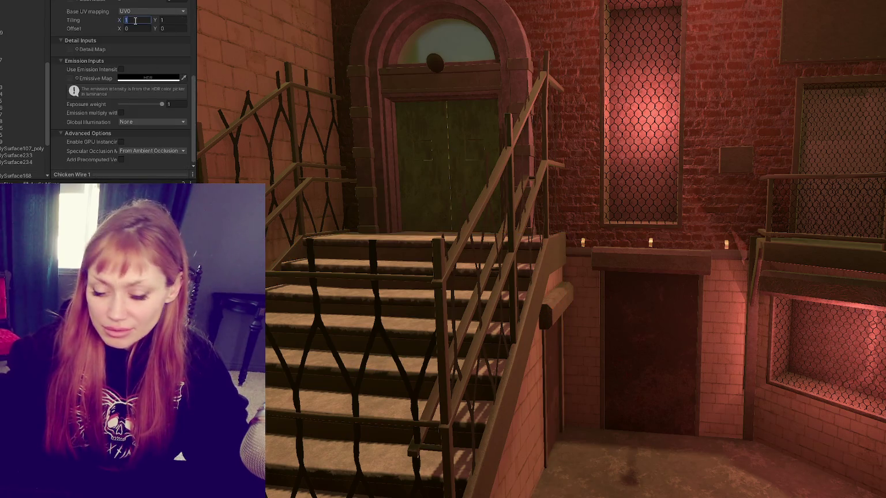
pyautogui.press('Tab')
pyautogui.write('9')
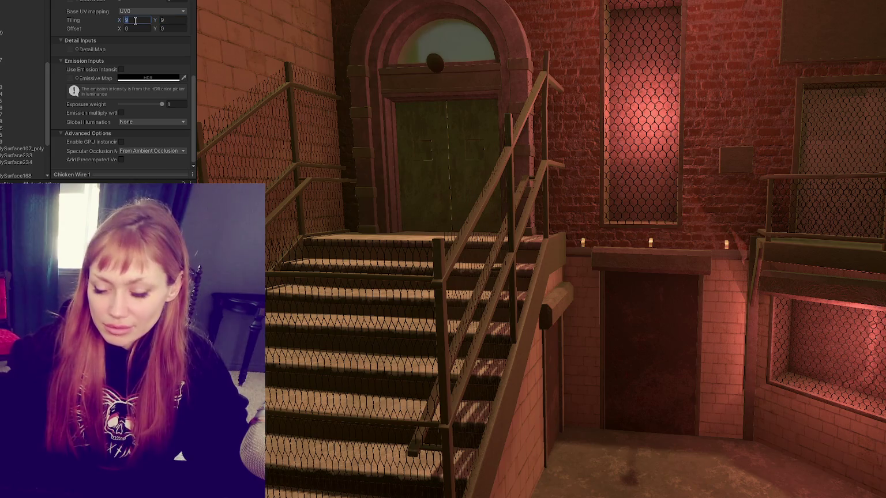
pyautogui.write('68')
pyautogui.press('BackSpace')
pyautogui.press('BackSpace')
pyautogui.write('3')
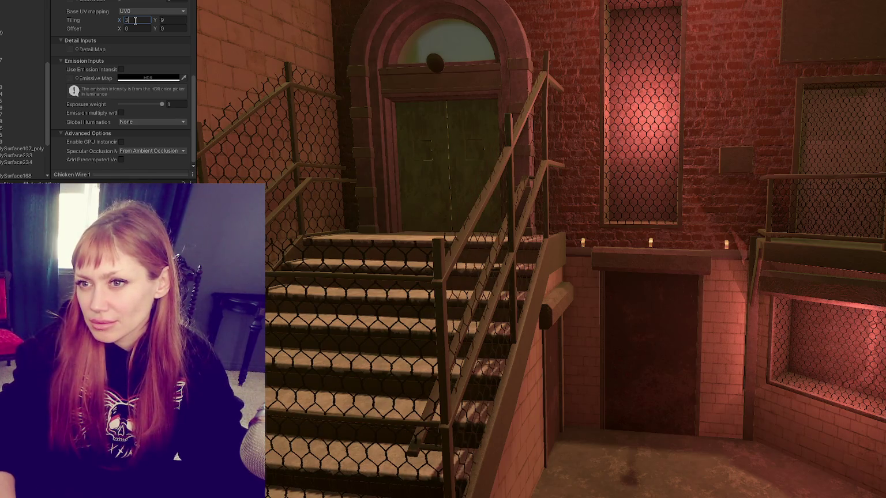
# Settle the chicken-wire tiling at 7 by 15 and save the scene.
pyautogui.press('BackSpace')
pyautogui.write('6')
pyautogui.press('BackSpace')
pyautogui.write('7')
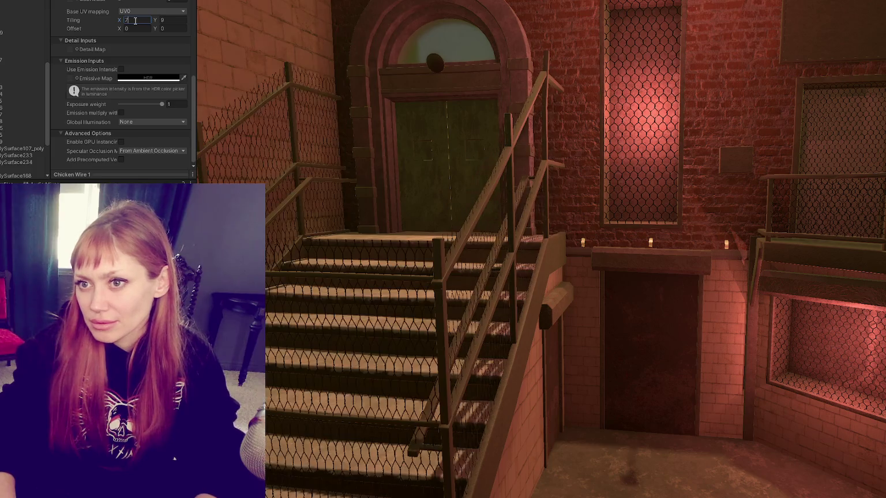
pyautogui.write('12')
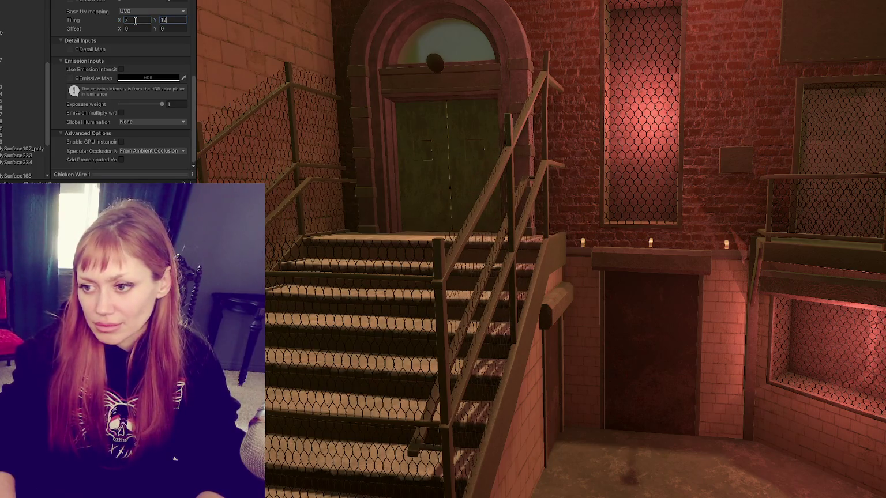
pyautogui.press('BackSpace')
pyautogui.write('3')
pyautogui.press('BackSpace')
pyautogui.write('5')
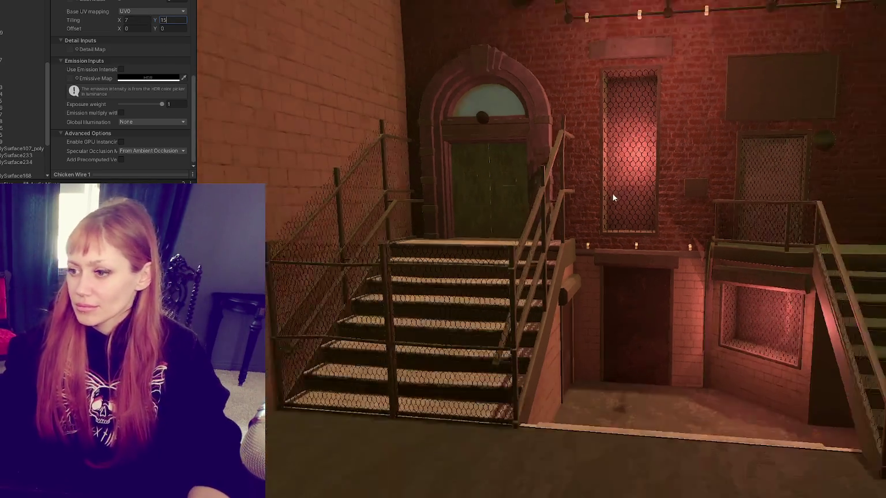
pyautogui.hotkey('ctrl', 's')
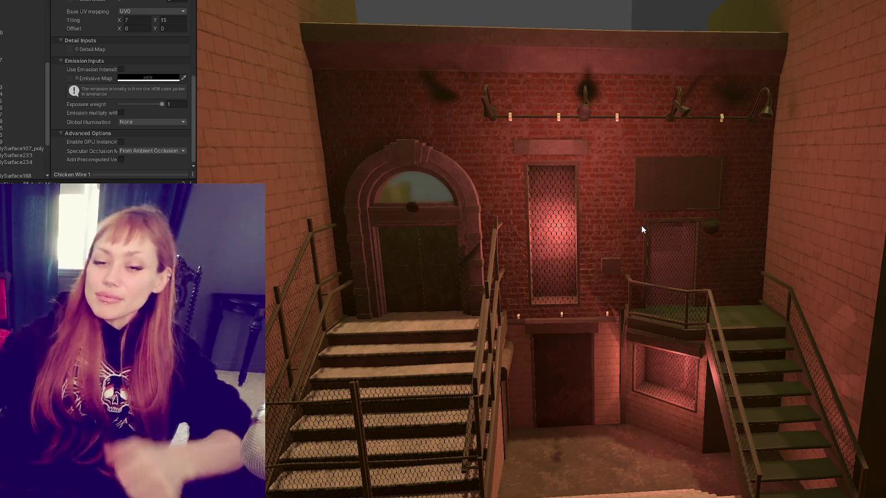
pyautogui.scroll(-5, 690, 138)
pyautogui.moveTo(678, 125)
pyautogui.mouseDown()
pyautogui.moveTo(688, 317)
pyautogui.moveTo(798, 162)
pyautogui.moveTo(776, 164)
pyautogui.mouseUp()
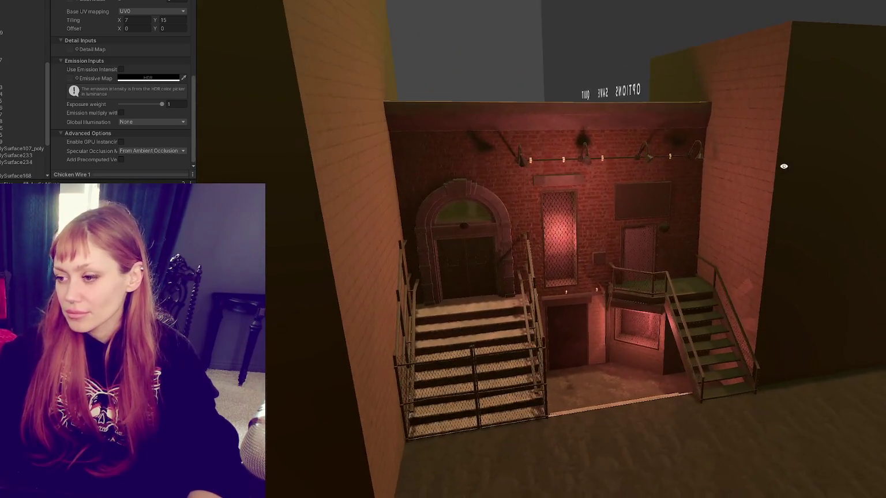
pyautogui.scroll(6, 698, 198)
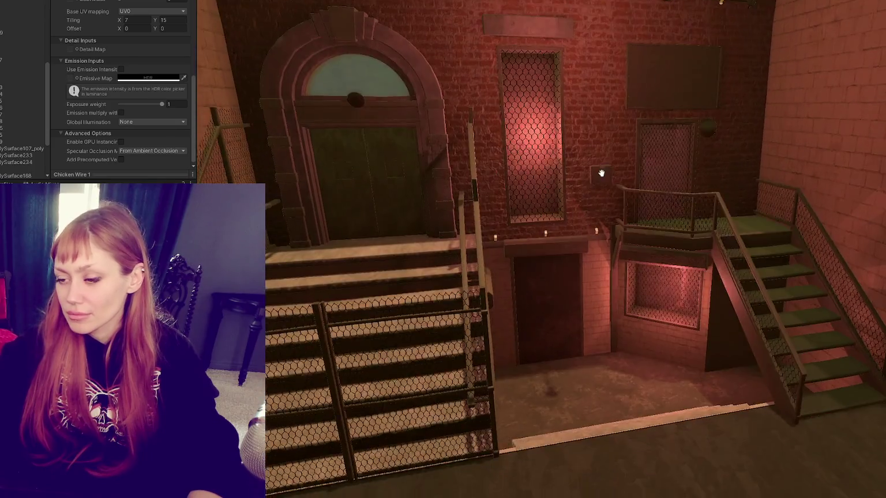
pyautogui.moveTo(601, 173)
pyautogui.mouseDown()
pyautogui.moveTo(670, 219)
pyautogui.moveTo(732, 237)
pyautogui.moveTo(787, 201)
pyautogui.moveTo(592, 121)
pyautogui.mouseUp()
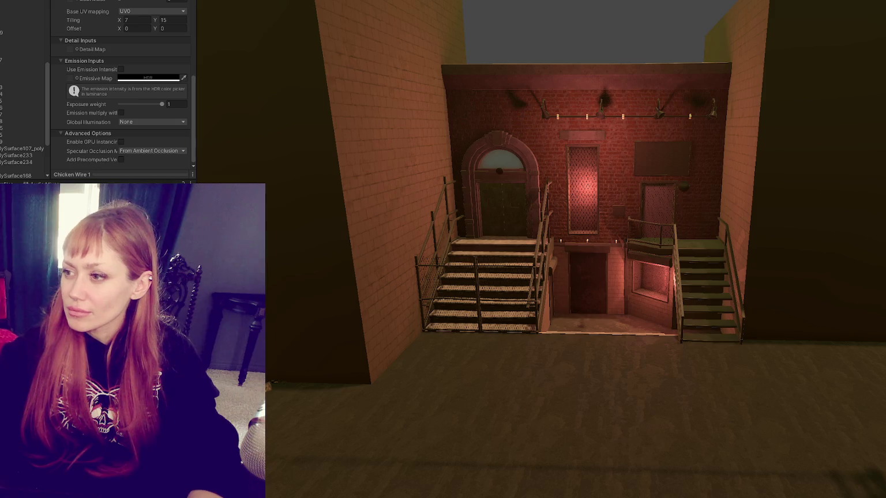
# Select the point light high on the facade, hide gizmos, and return to the game view.
pyautogui.hotkey('ctrl', 'p')
pyautogui.click(593, 134)
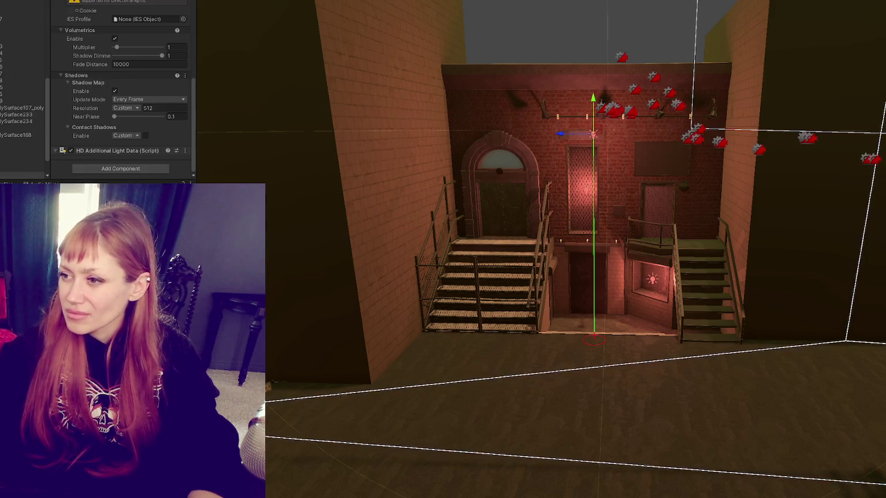
pyautogui.hotkey('ctrl', 'shift', 'g')
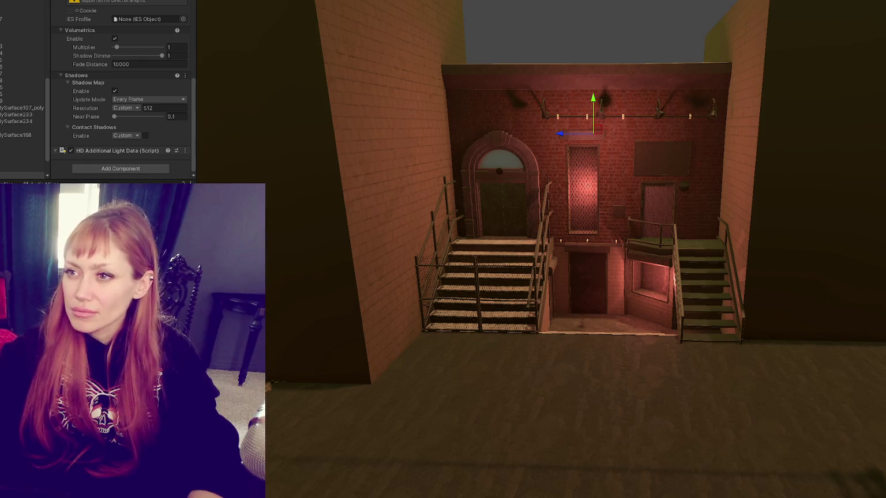
pyautogui.hotkey('ctrl', 'p')
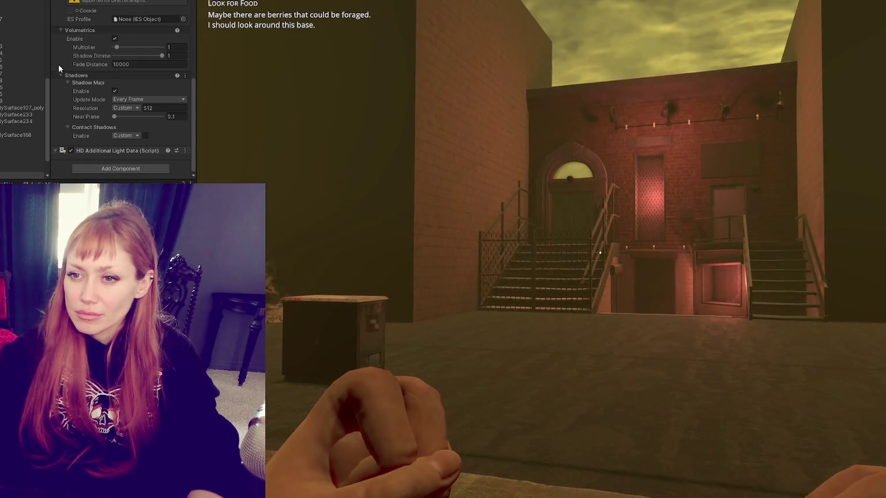
# Try brighter intensities on the point light, committing it at 100000.
pyautogui.scroll(5, 64, 69)
pyautogui.scroll(3, 65, 73)
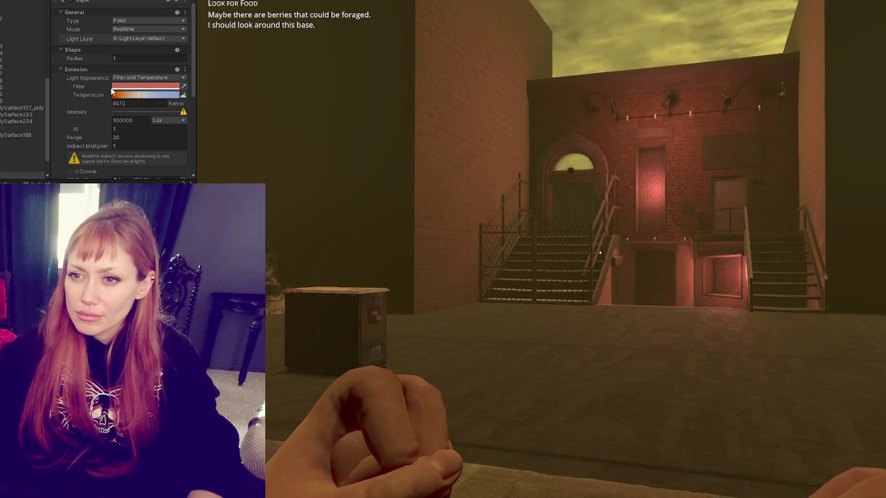
pyautogui.write('0')
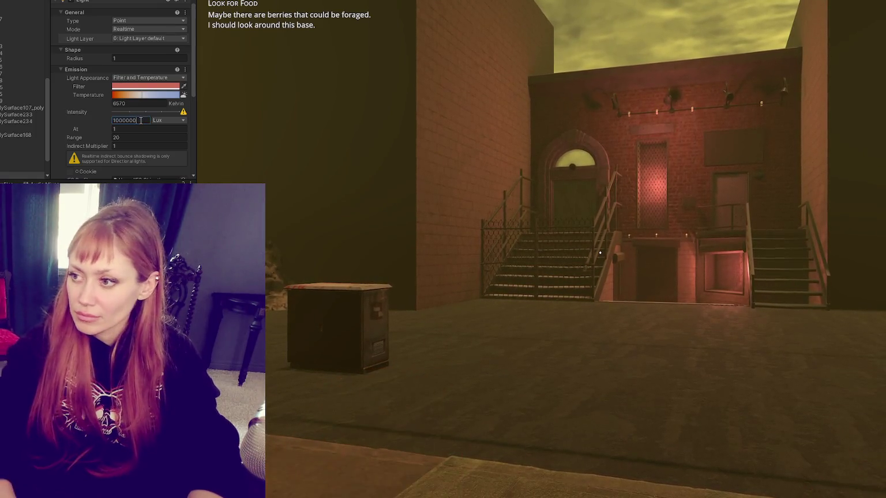
pyautogui.write('0')
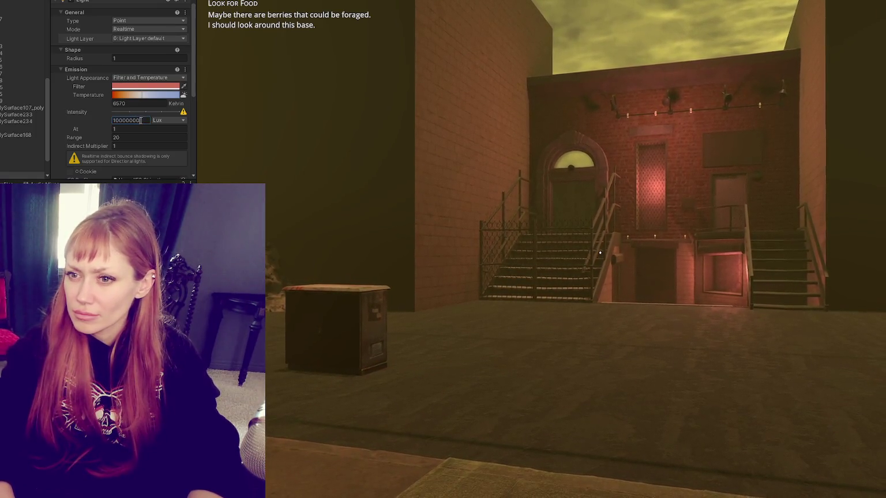
pyautogui.press('BackSpace')
pyautogui.press('BackSpace')
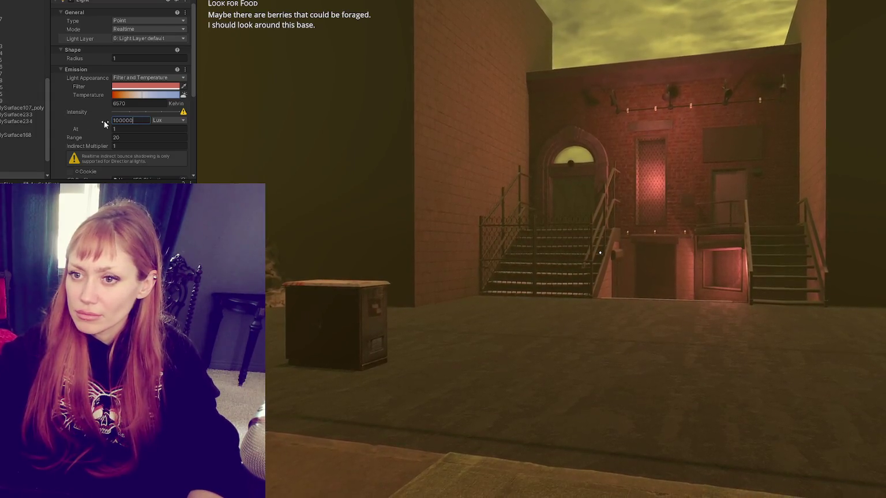
pyautogui.scroll(3, 112, 32)
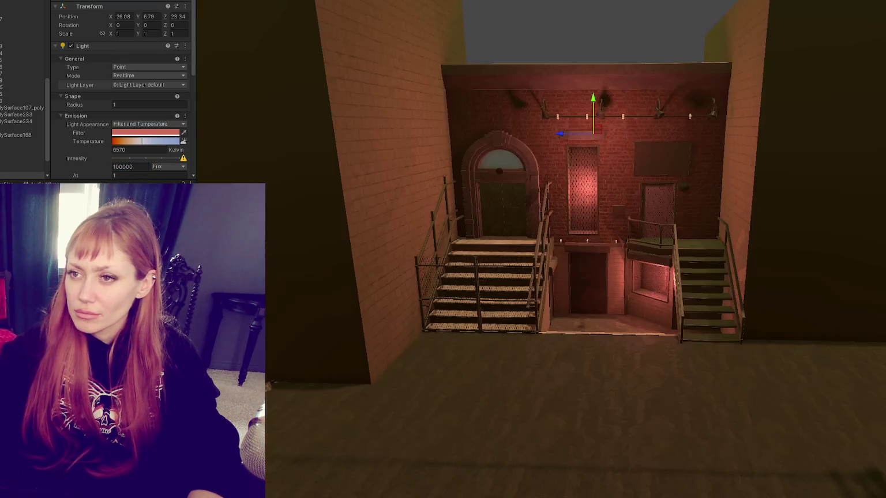
pyautogui.scroll(3, 571, 101)
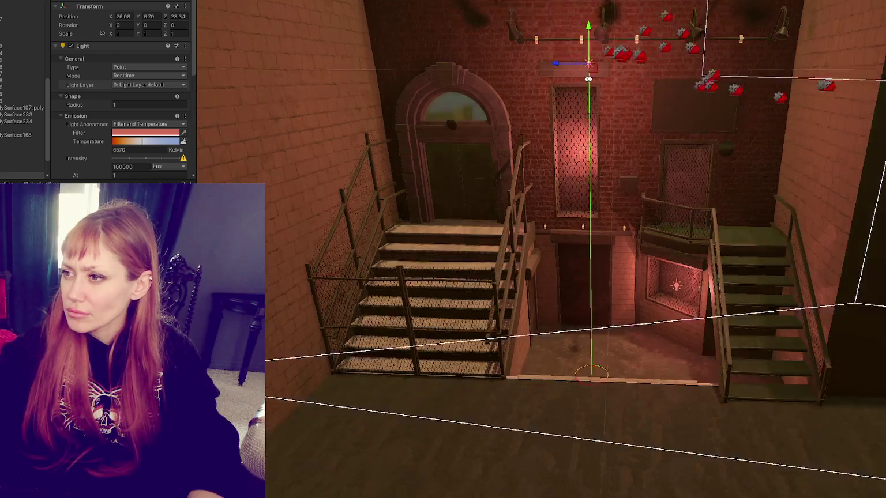
pyautogui.moveTo(571, 101)
pyautogui.mouseDown()
pyautogui.moveTo(586, 34)
pyautogui.moveTo(586, 73)
pyautogui.mouseUp()
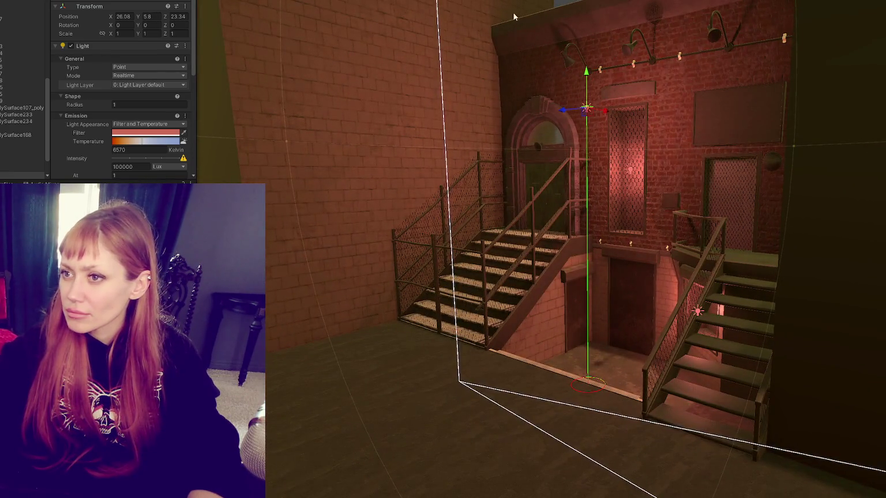
pyautogui.scroll(-5, 86, 74)
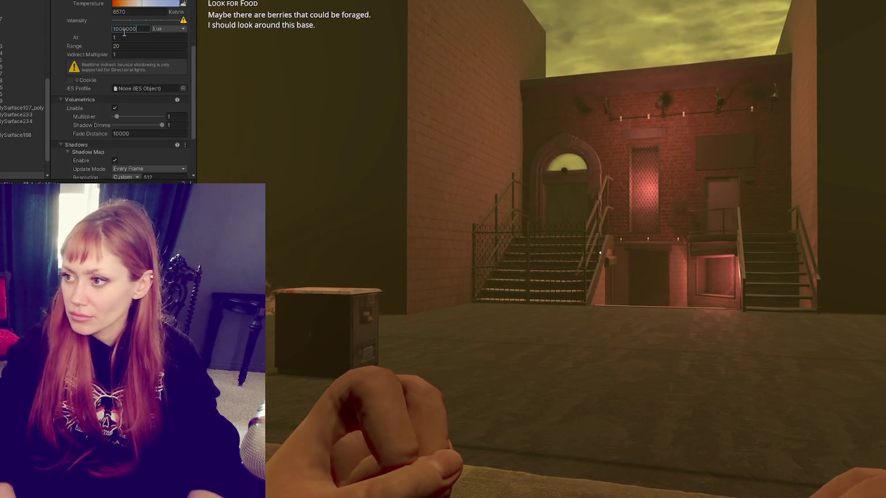
pyautogui.write('000000')
pyautogui.click(8, 165)
pyautogui.click(520, 346)
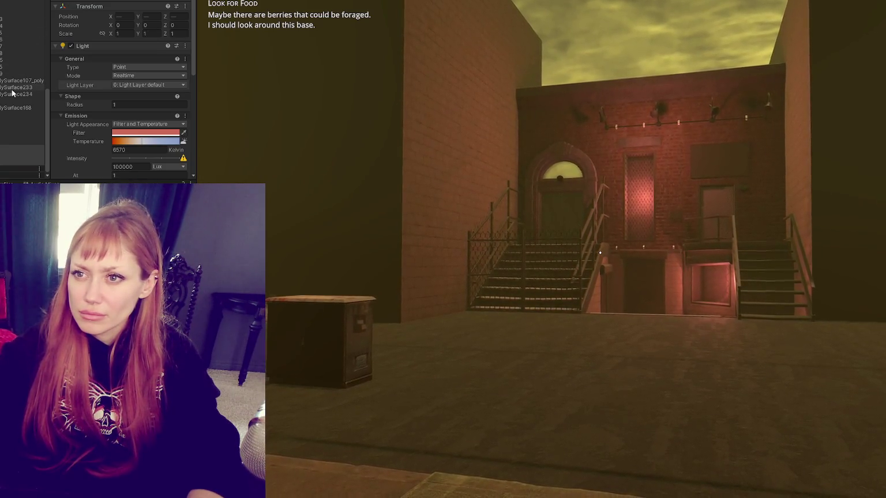
# Browse the Hierarchy lights and Wasteland Chunk, select the doorway point light, then exit Play mode.
pyautogui.click(1, 159)
pyautogui.keyDown('shift'); pyautogui.click(1, 149); pyautogui.keyUp('shift')
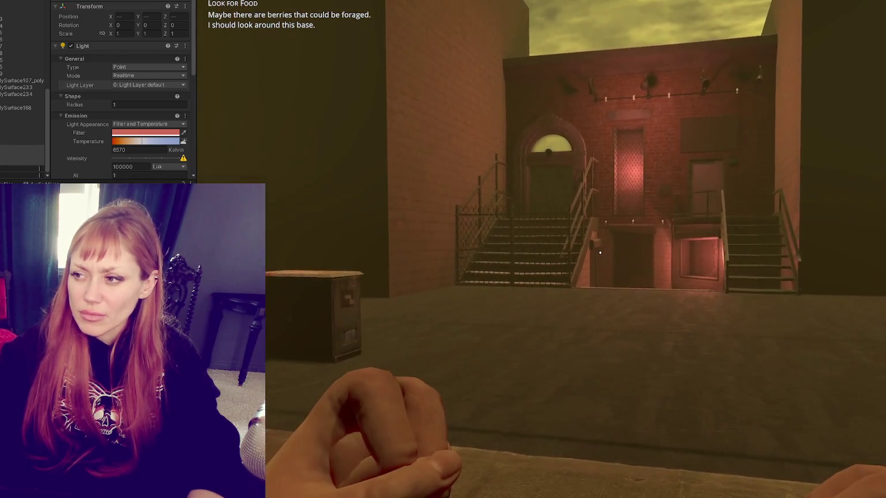
pyautogui.click(28, 149)
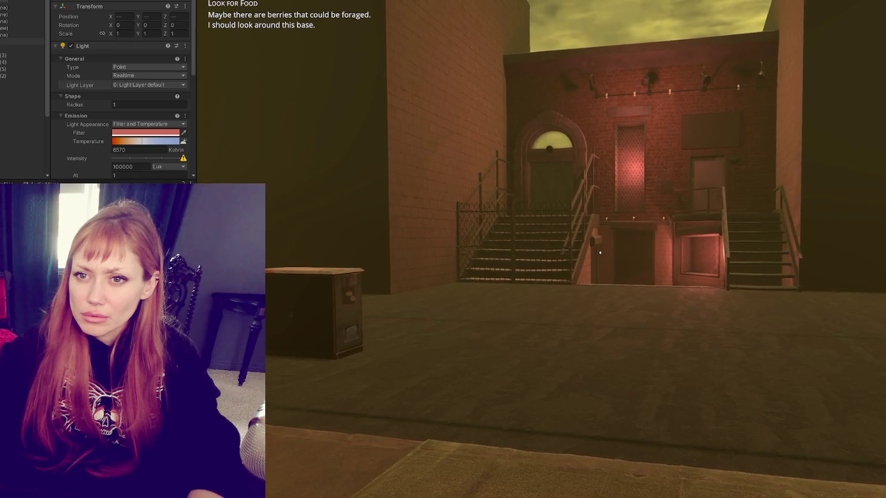
pyautogui.click(1, 35)
pyautogui.click(2, 35)
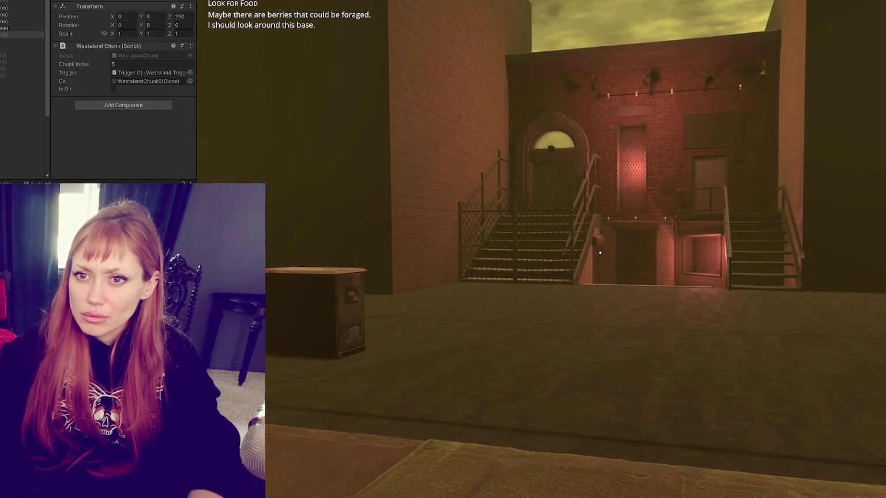
pyautogui.click(2, 35)
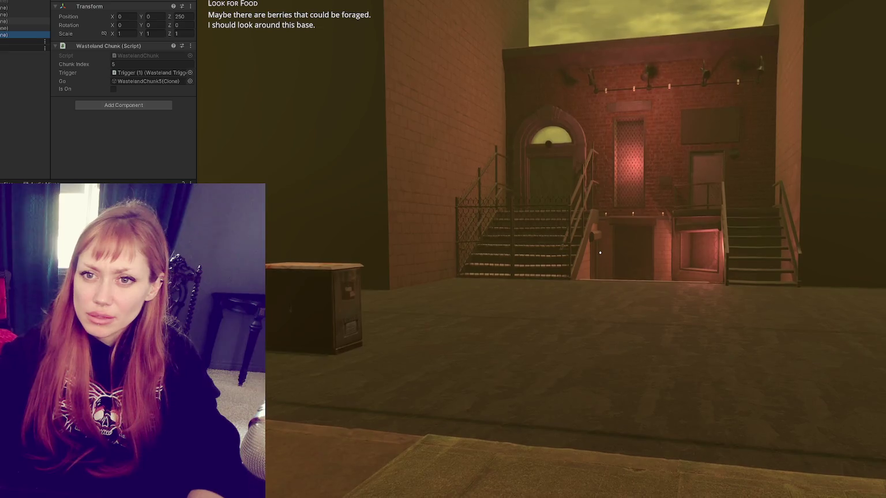
pyautogui.click(23, 141)
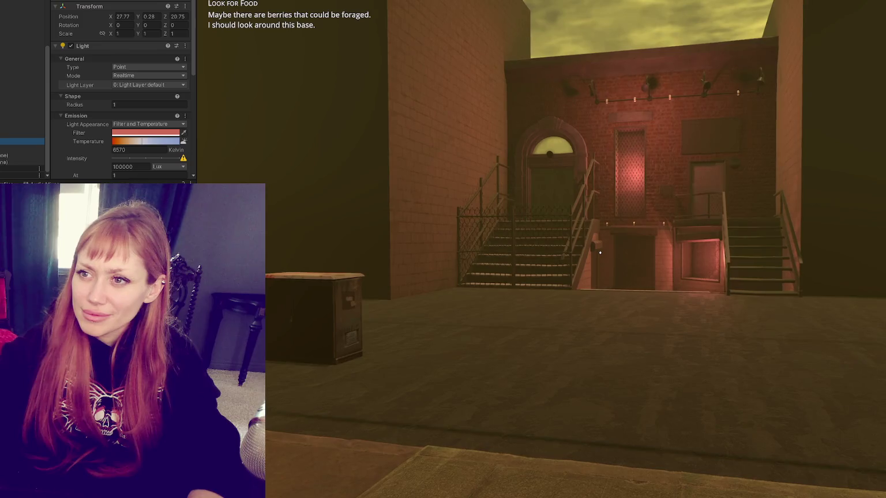
pyautogui.hotkey('ctrl', 'p')
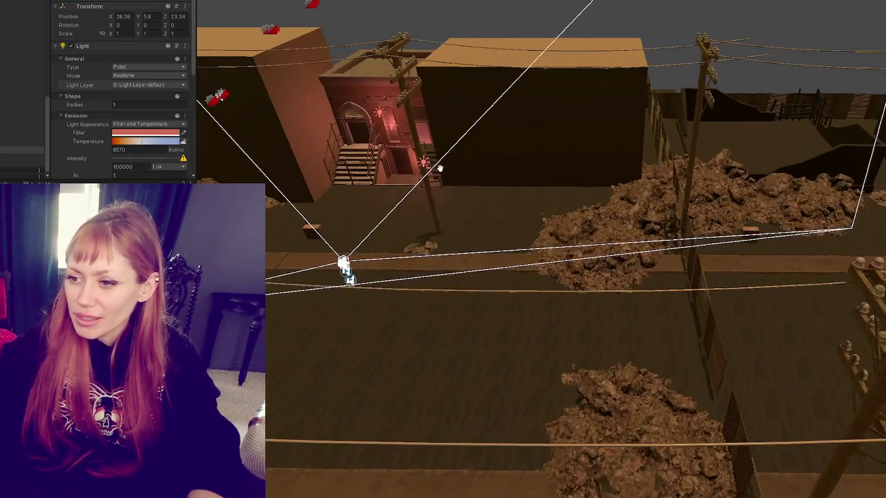
# Frame the doorway light and lower its intensity by removing the leading 6 from 600000.
pyautogui.press('w')
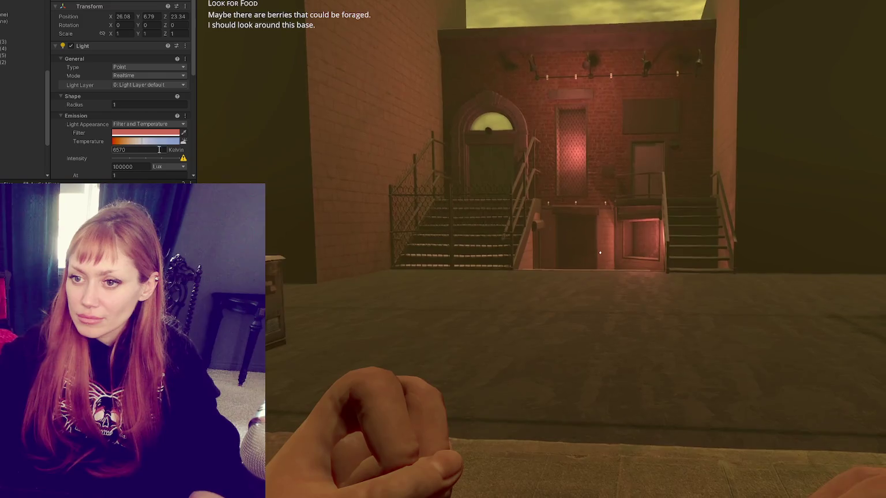
pyautogui.click(144, 166)
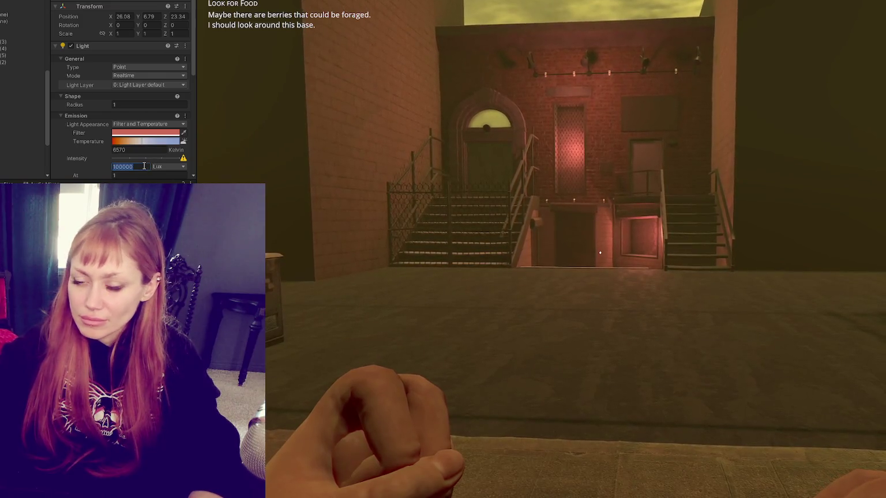
pyautogui.write('1000000')
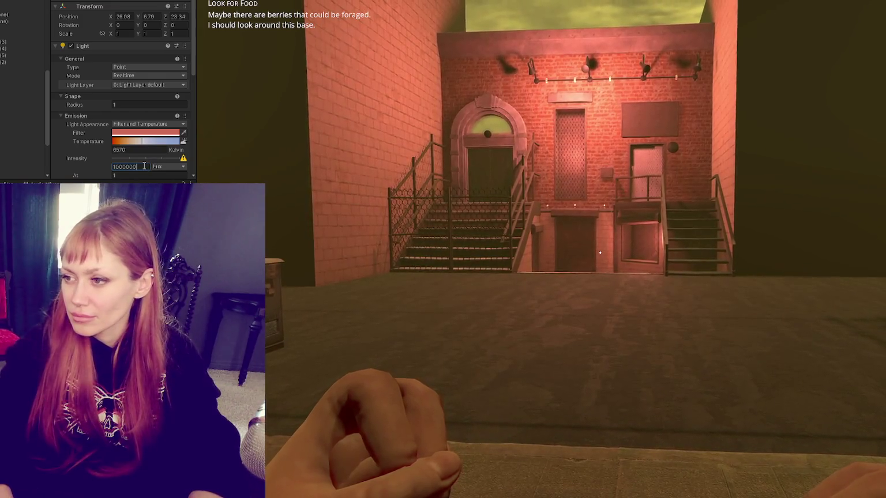
pyautogui.hotkey('ctrl', 'z')
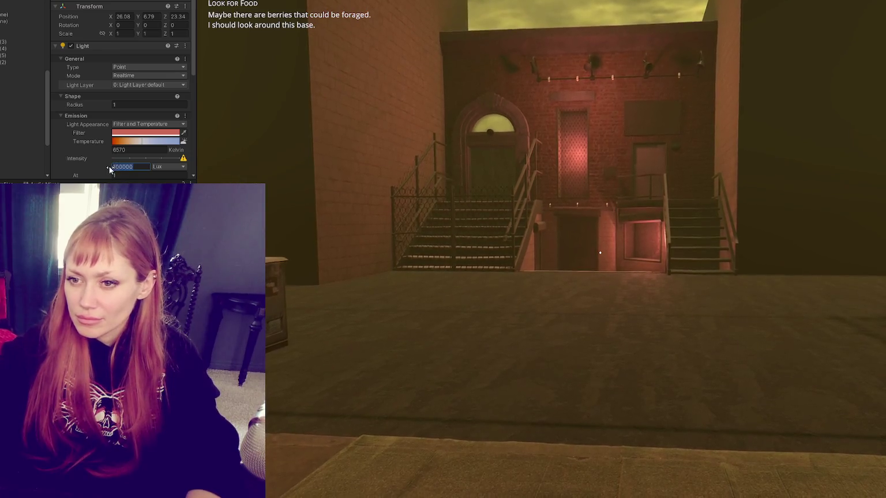
pyautogui.write('3')
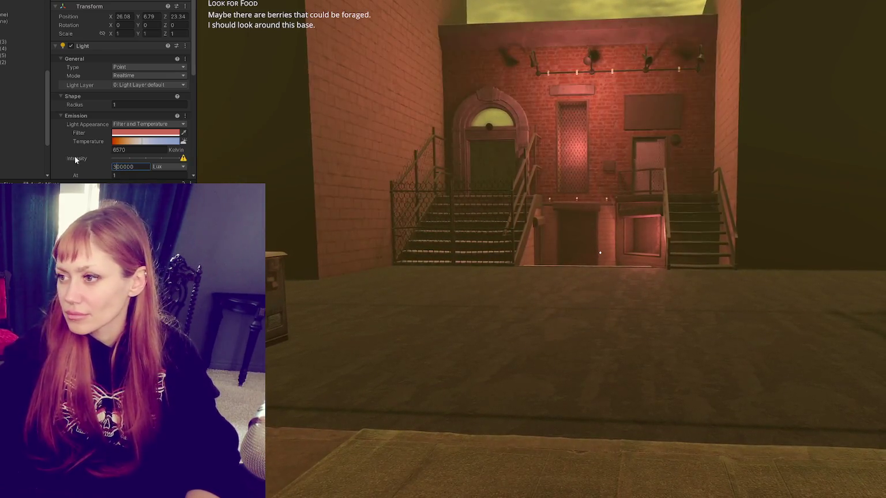
pyautogui.press('BackSpace')
pyautogui.write('6')
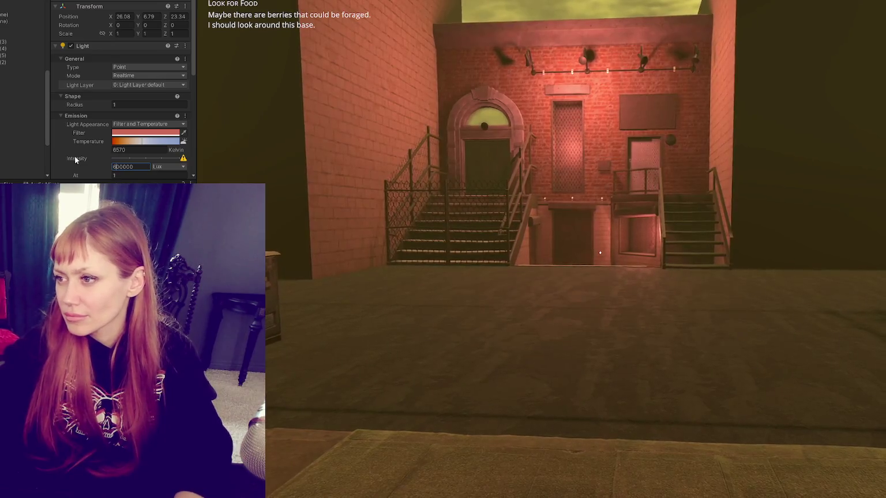
pyautogui.press('BackSpace')
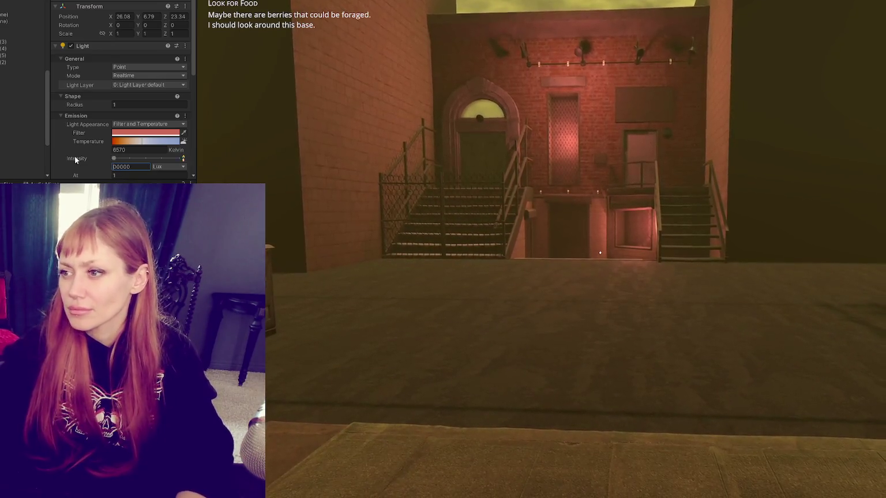
pyautogui.write('4')
# Scroll down the Light settings and select the volume holding fog and cloud settings.
pyautogui.scroll(-10, 84, 104)
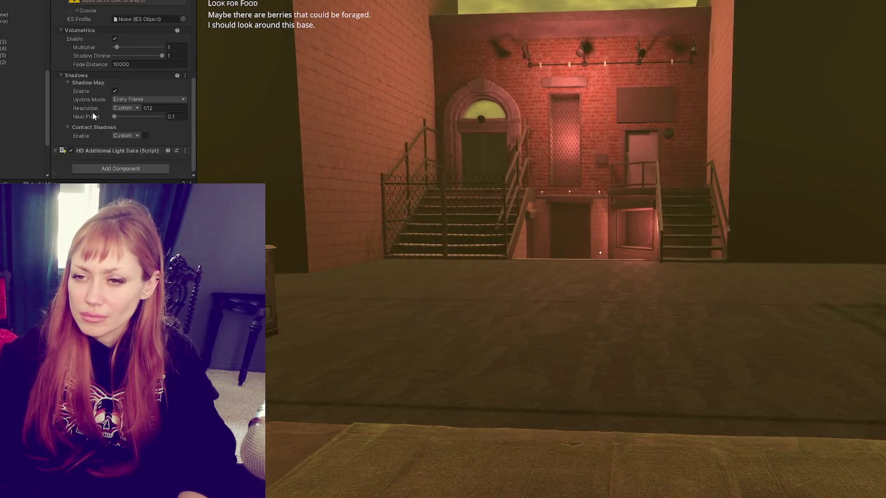
pyautogui.scroll(-3, 25, 52)
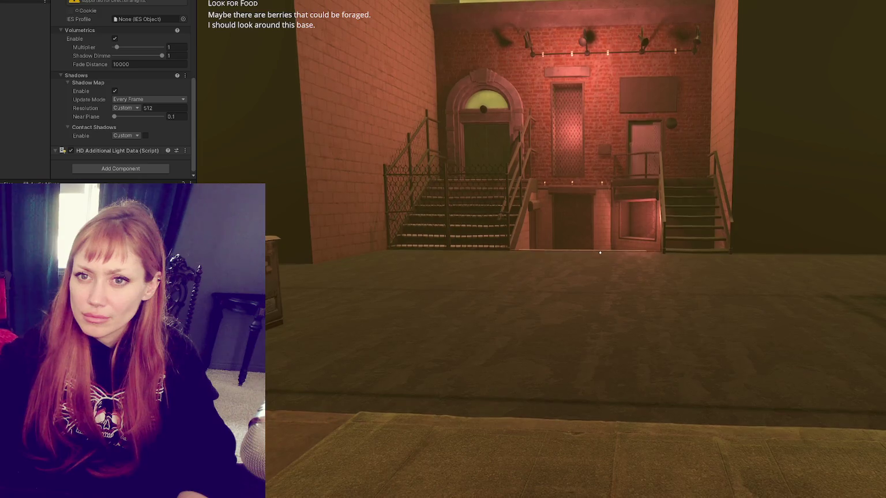
pyautogui.click(23, 49)
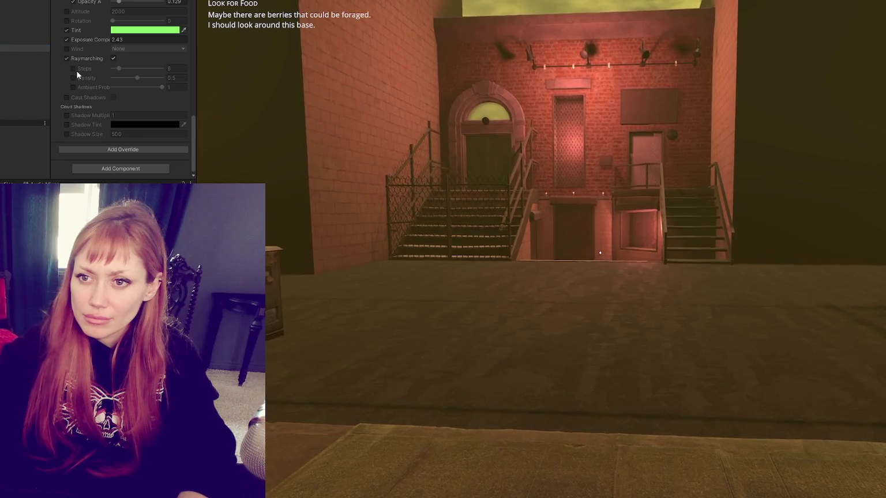
# Scroll up to the volume's Fog settings and toggle Volumetric Fog on, then off again.
pyautogui.scroll(4, 67, 62)
pyautogui.scroll(6, 68, 61)
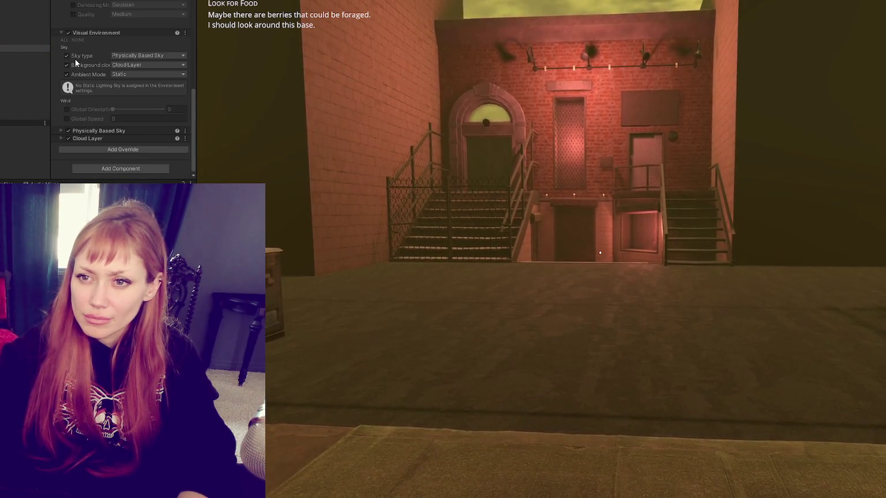
pyautogui.scroll(2, 76, 61)
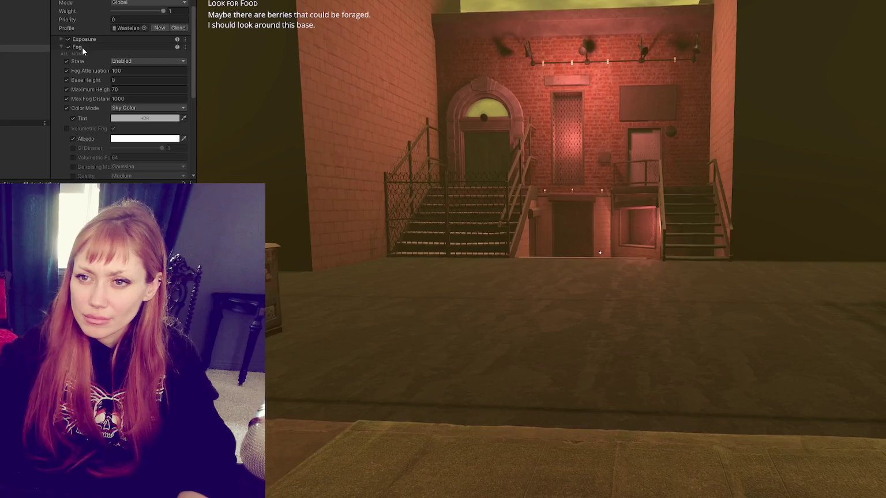
pyautogui.click(68, 128)
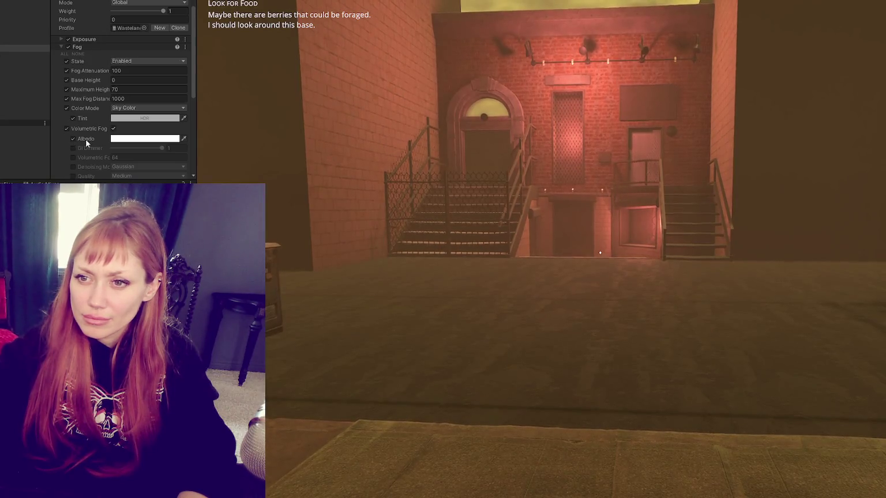
pyautogui.click(66, 128)
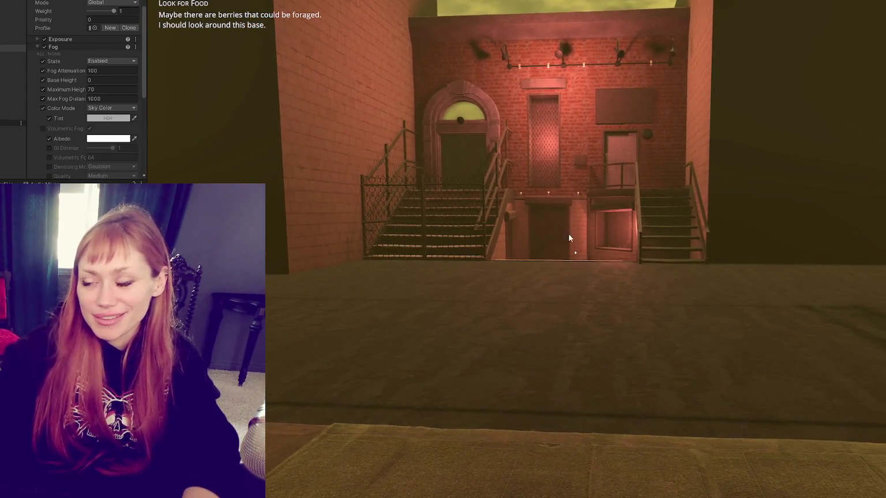
# Walk in first person toward the right staircase and central door, then step back.
pyautogui.click(568, 233)
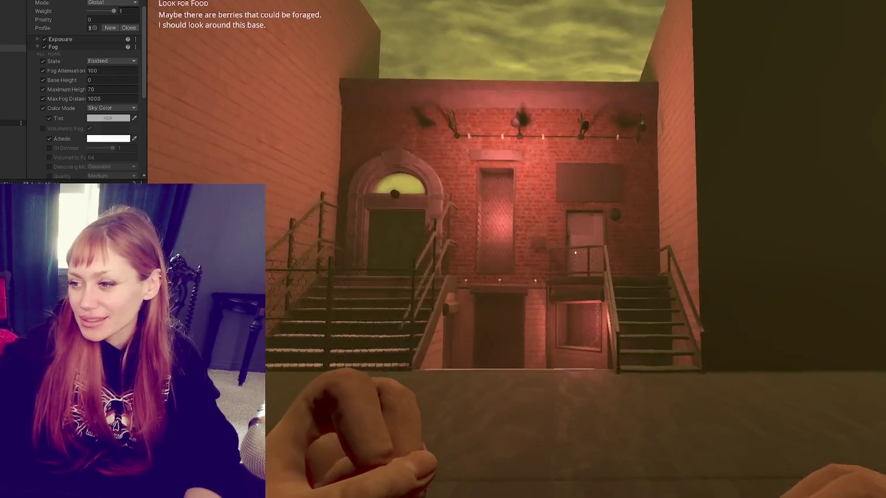
pyautogui.press('w')
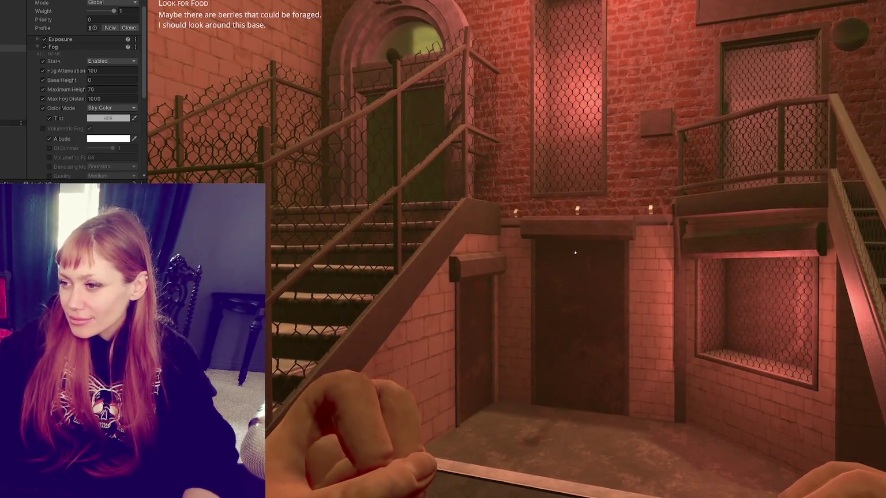
pyautogui.press('w')
pyautogui.press('w')
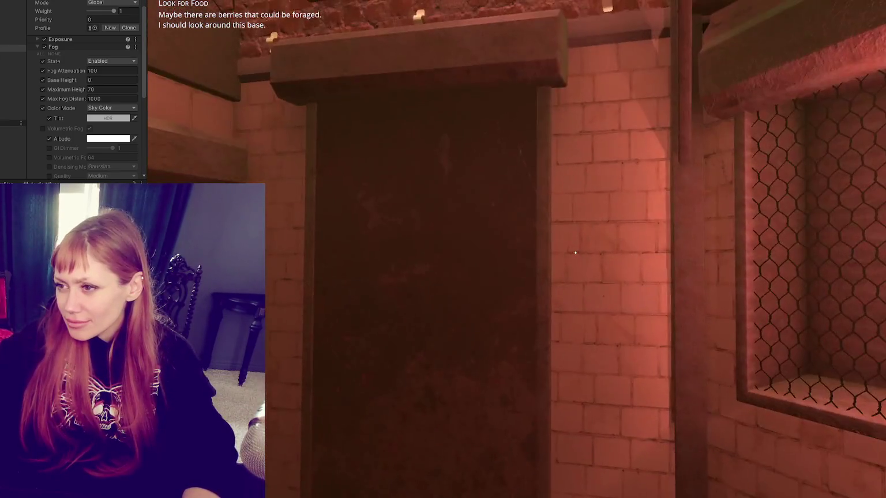
pyautogui.press('s')
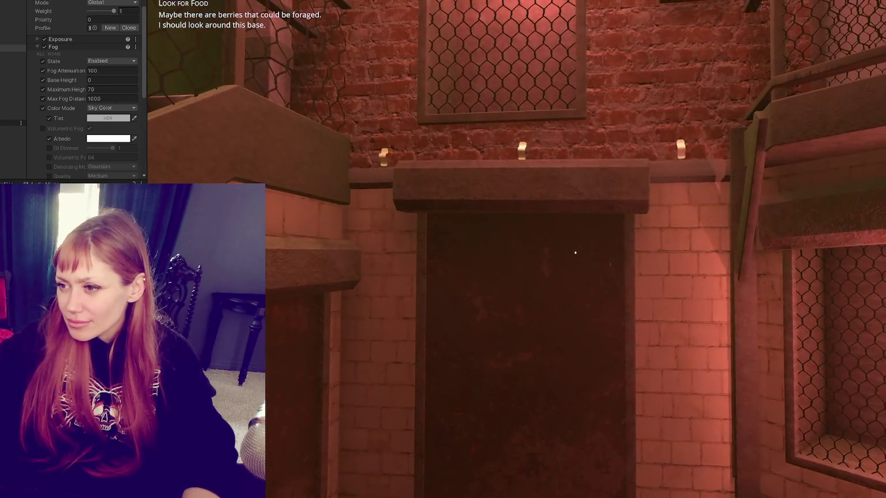
pyautogui.press('s')
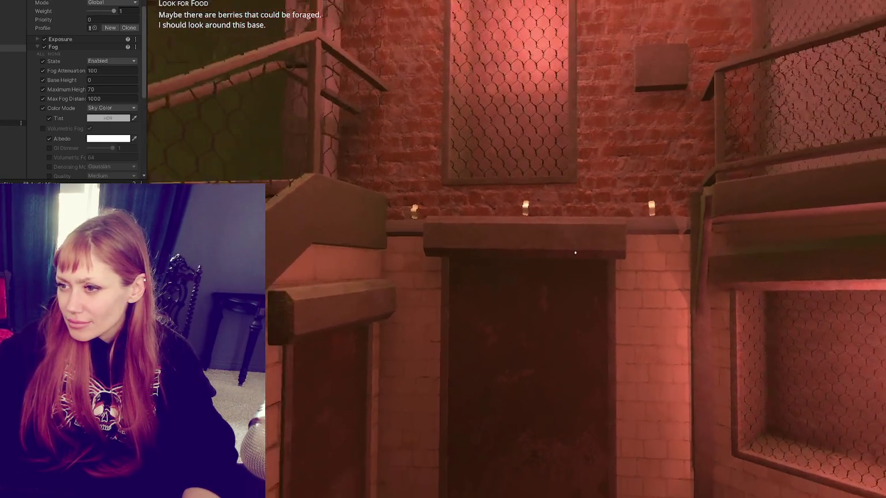
# Back away to view the alcove and both staircases, then show the task list.
pyautogui.moveTo(575, 253)
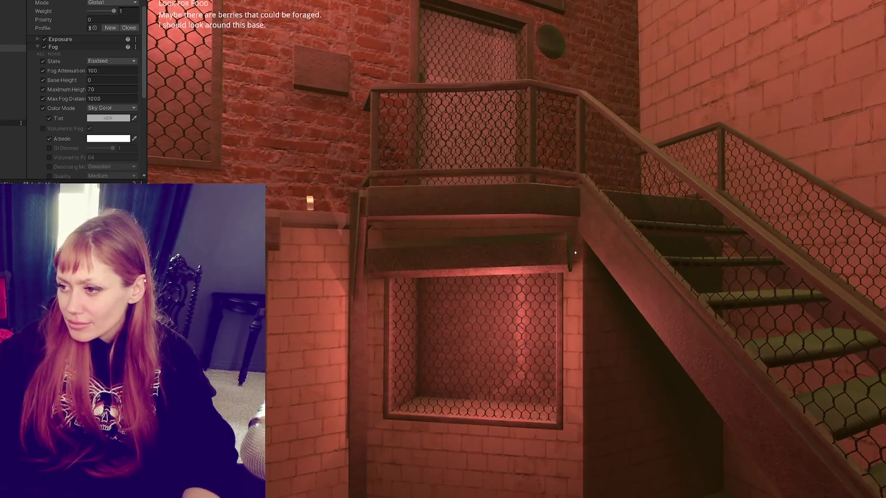
pyautogui.press('s')
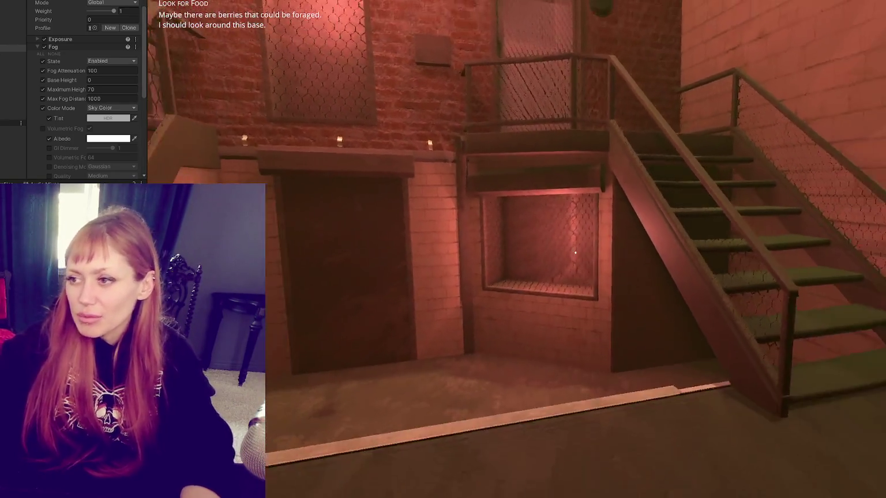
pyautogui.press('s')
pyautogui.press('s')
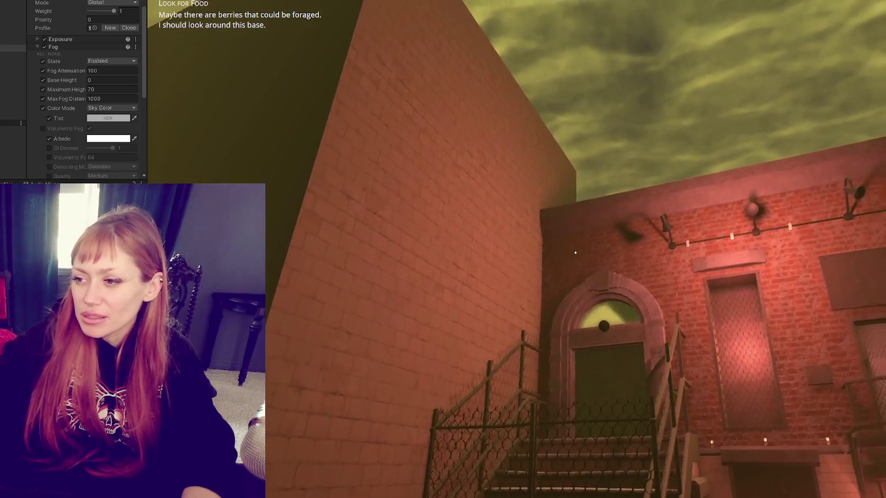
pyautogui.press('s')
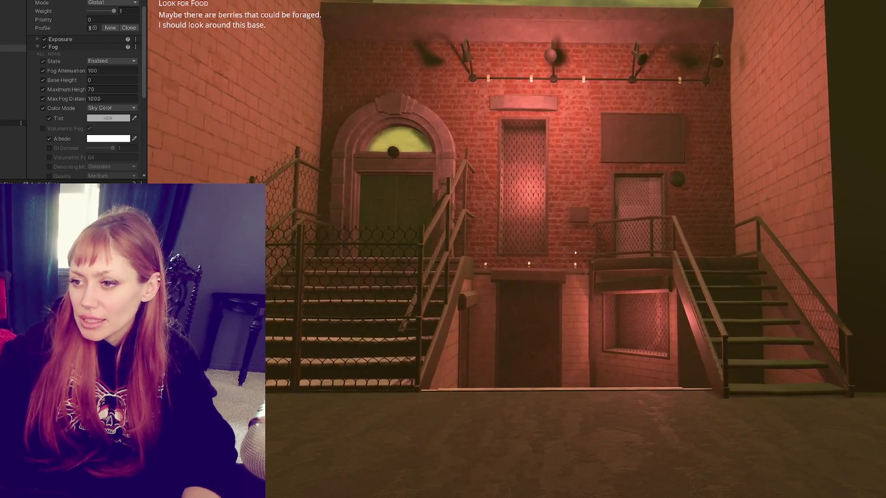
pyautogui.press('w')
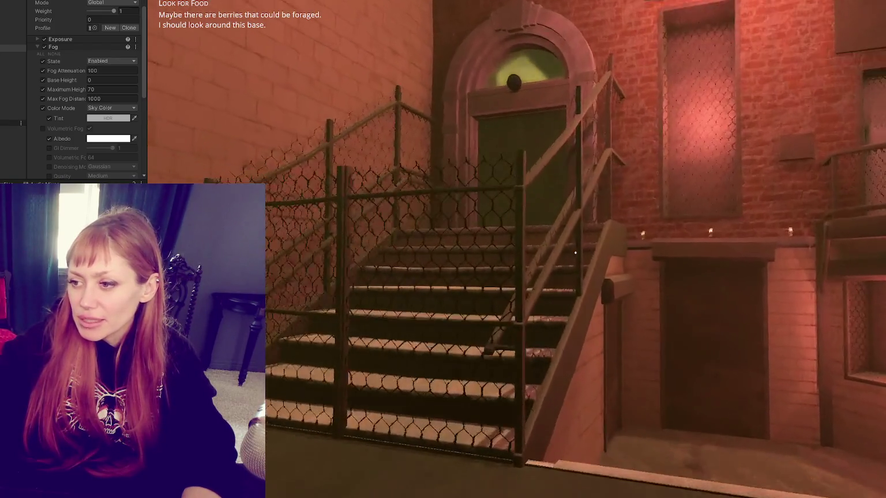
pyautogui.press('s')
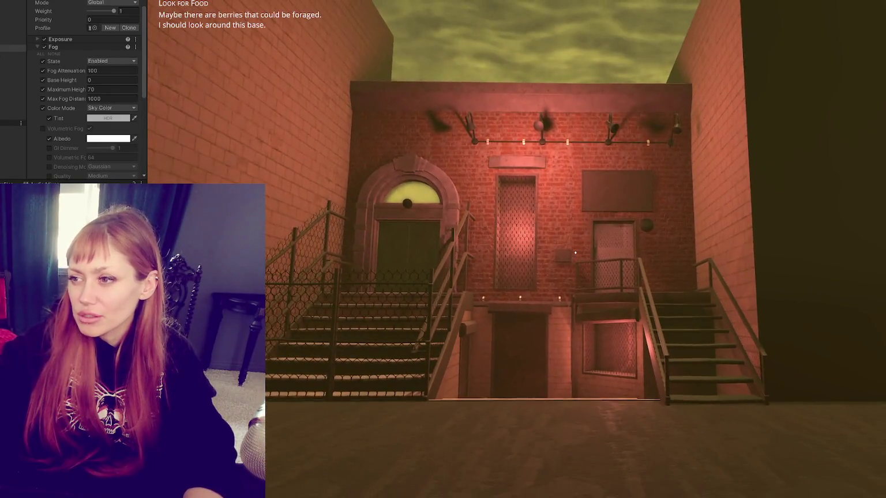
pyautogui.press('Tab')
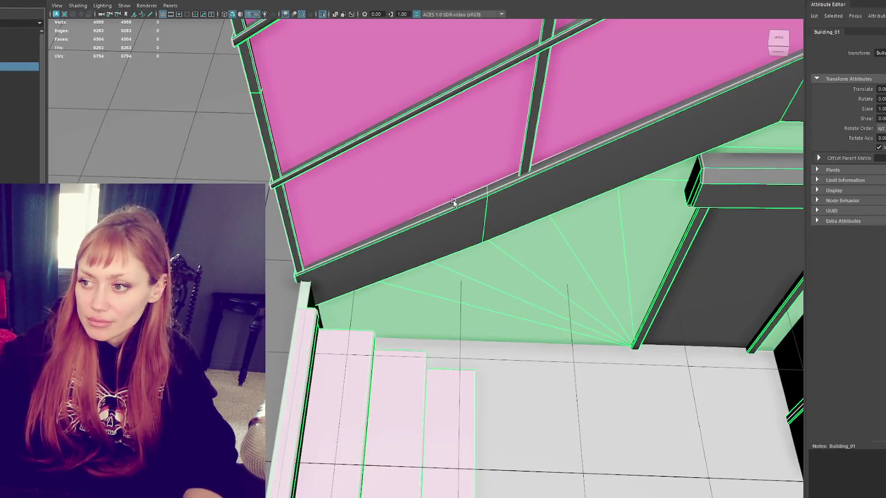
pyautogui.press('f')
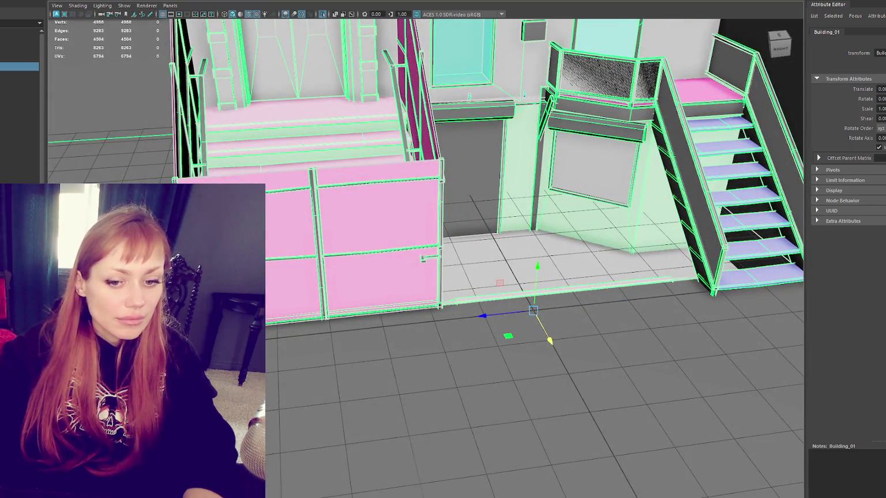
# Tumble and zoom around the Building_01 doorway wall and stairs, then select the tall window piece.
pyautogui.scroll(5, 396, 184)
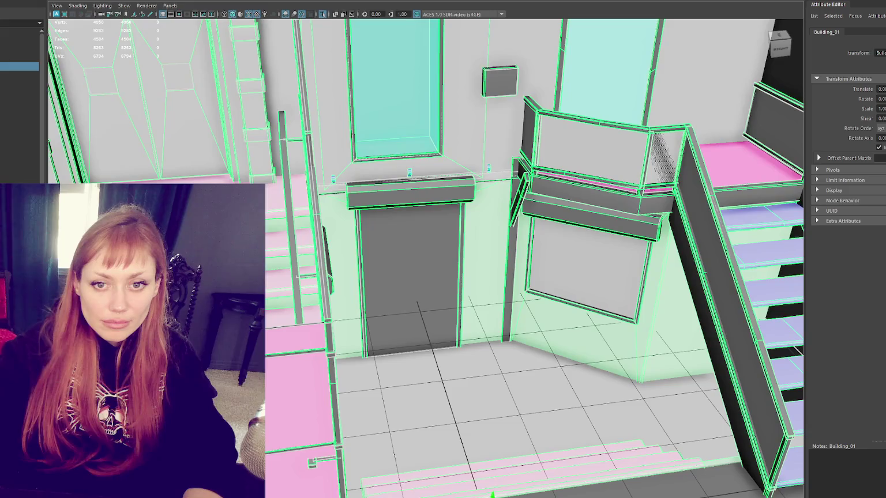
pyautogui.moveTo(415, 300); pyautogui.dragTo(363, 250)
pyautogui.scroll(-8, 364, 249)
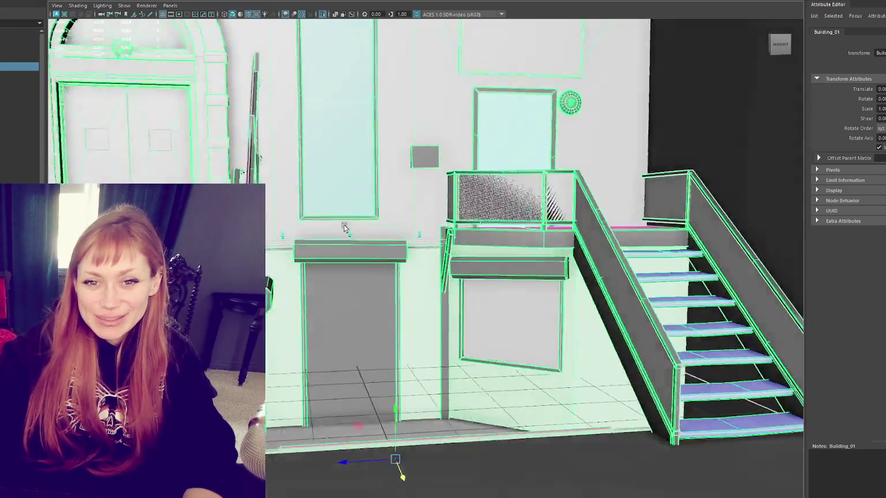
pyautogui.scroll(-4, 357, 209)
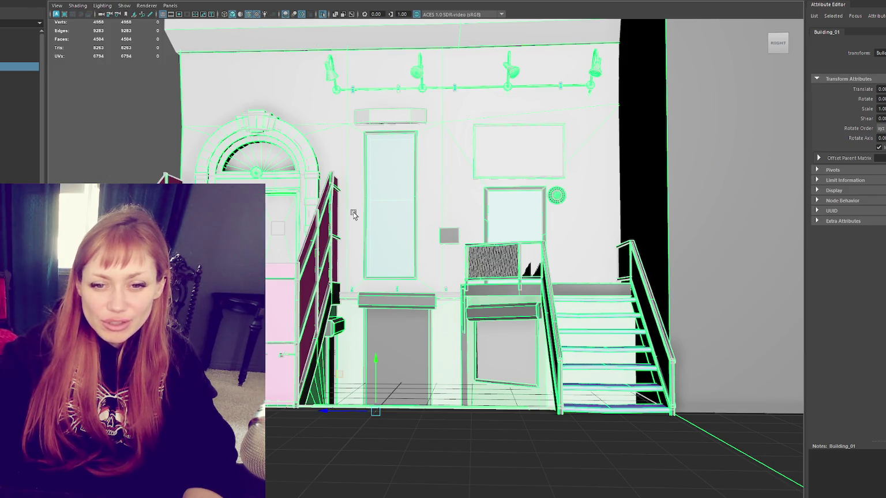
pyautogui.scroll(3, 354, 214)
pyautogui.moveTo(352, 213)
pyautogui.mouseDown()
pyautogui.moveTo(362, 184)
pyautogui.moveTo(404, 198)
pyautogui.moveTo(387, 145)
pyautogui.mouseUp()
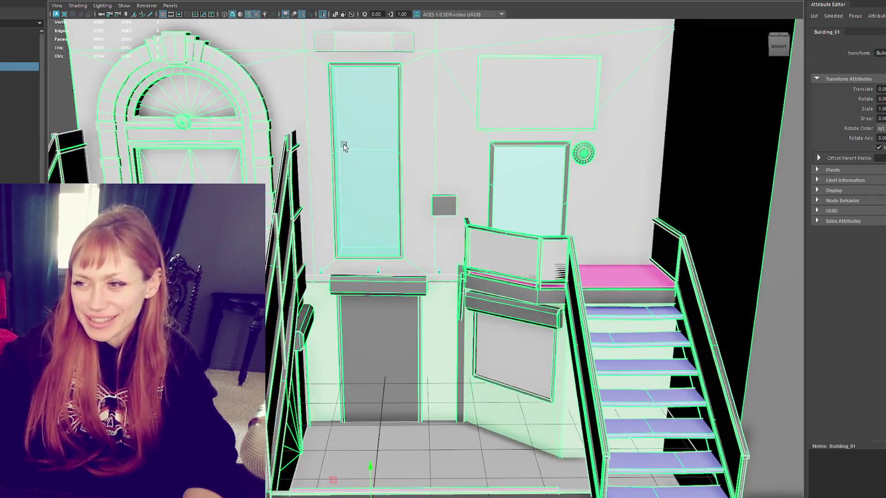
pyautogui.click(385, 160)
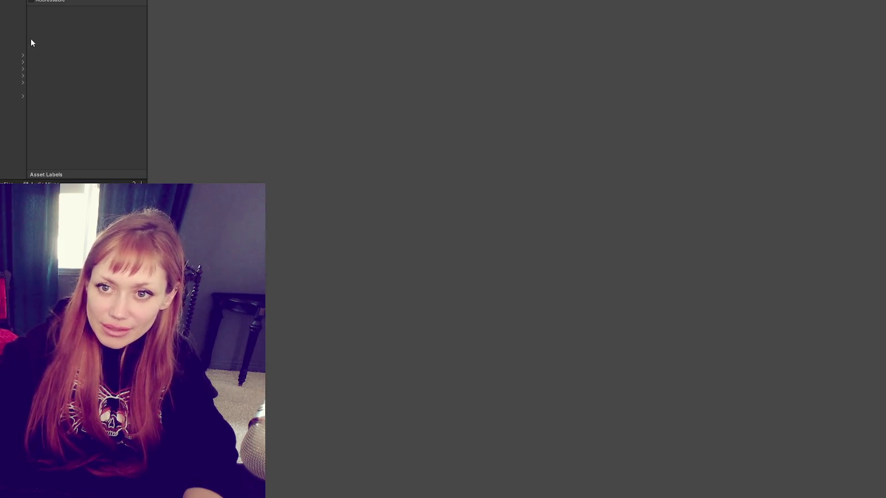
# Select the WastelandChunk5 prefab, then select and frame the courtyard point light.
pyautogui.click(12, 82)
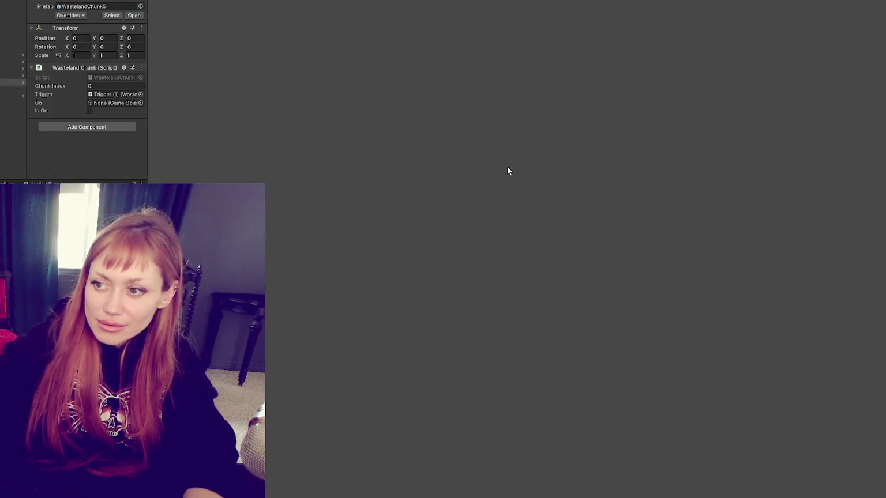
pyautogui.press('f')
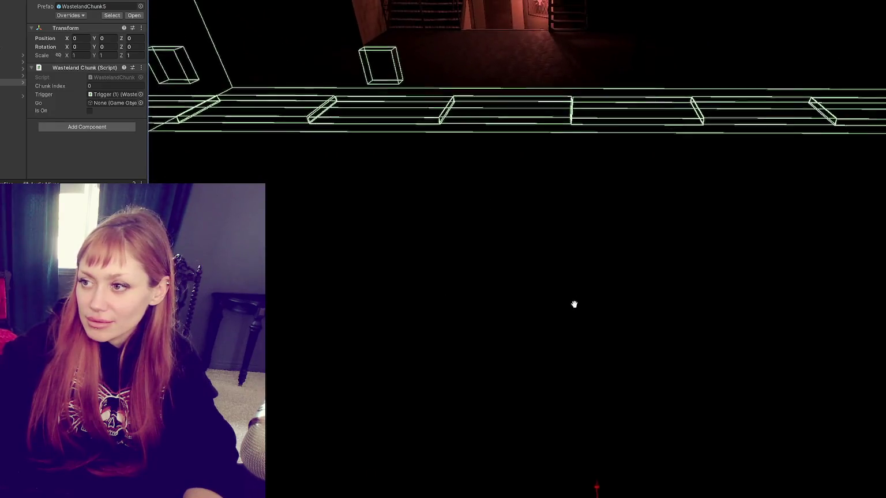
pyautogui.moveTo(575, 305)
pyautogui.mouseDown()
pyautogui.moveTo(579, 172)
pyautogui.moveTo(504, 33)
pyautogui.moveTo(488, 71)
pyautogui.mouseUp()
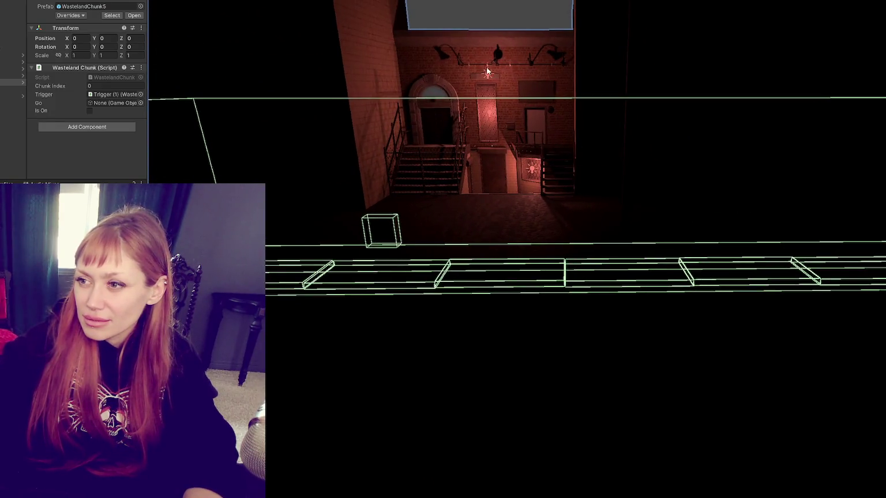
pyautogui.click(487, 77)
pyautogui.press('f')
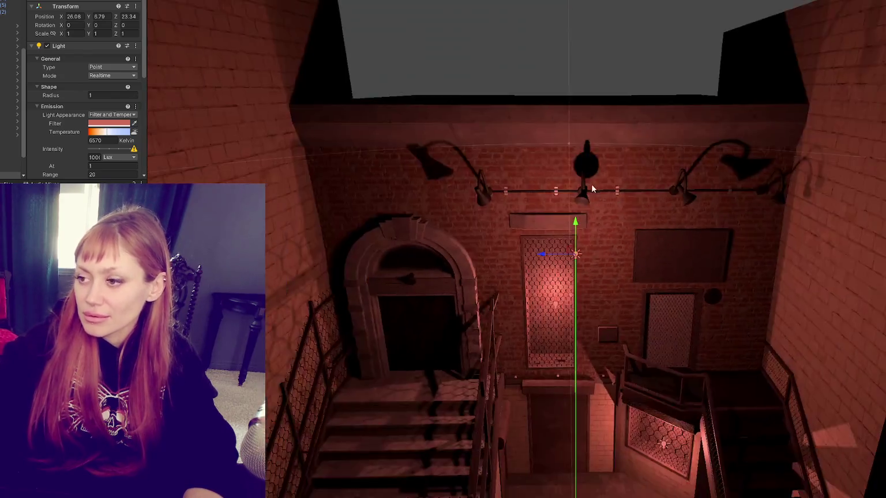
pyautogui.moveTo(591, 189); pyautogui.dragTo(588, 132)
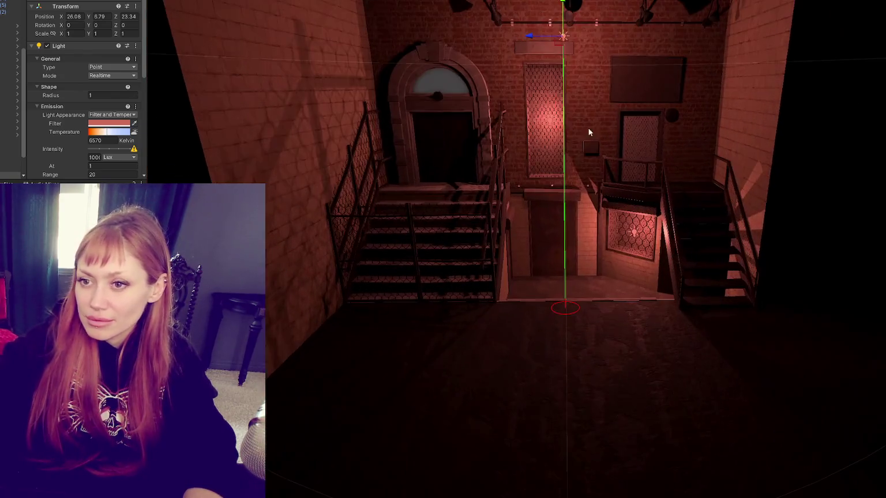
# Tint the point light toward orange and set its intensity to 2000.
pyautogui.click(97, 122)
pyautogui.click(186, 179)
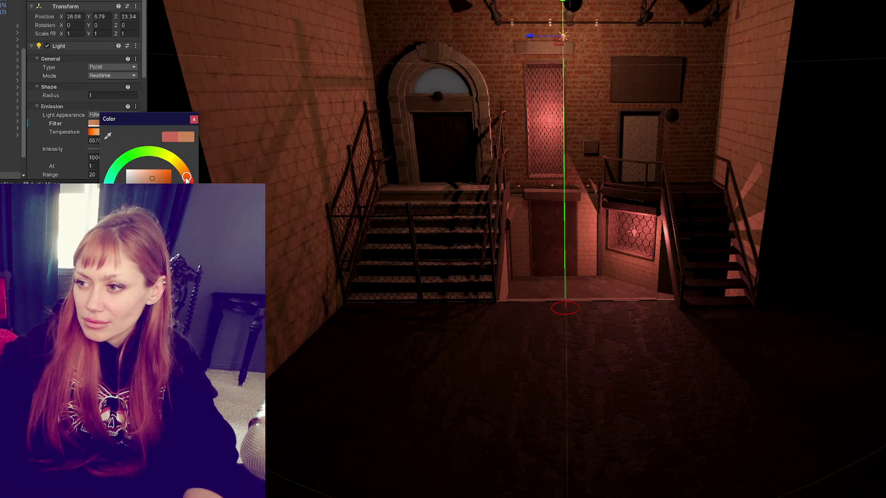
pyautogui.click(194, 122)
pyautogui.scroll(-4, 104, 102)
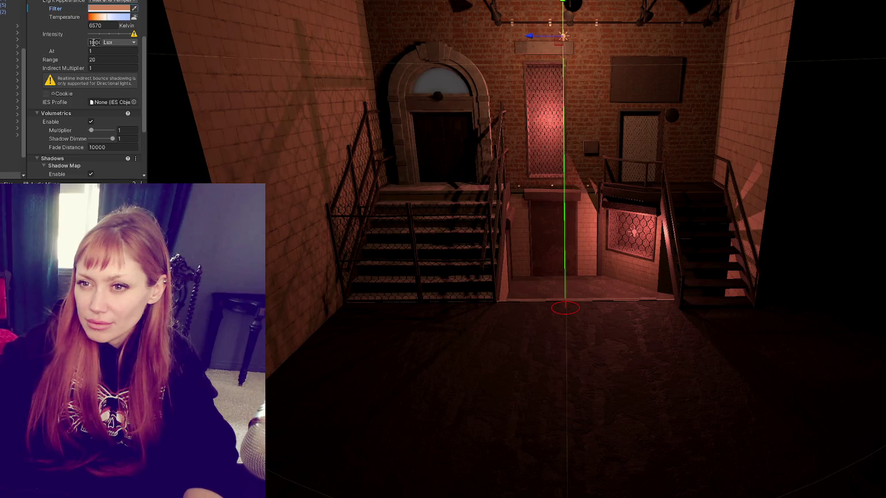
pyautogui.write('2000')
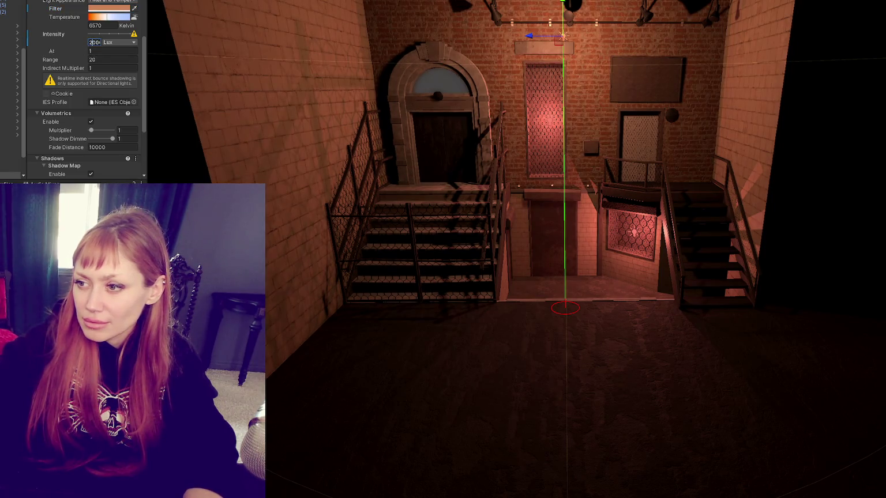
pyautogui.click(581, 252)
pyautogui.scroll(-5, 624, 231)
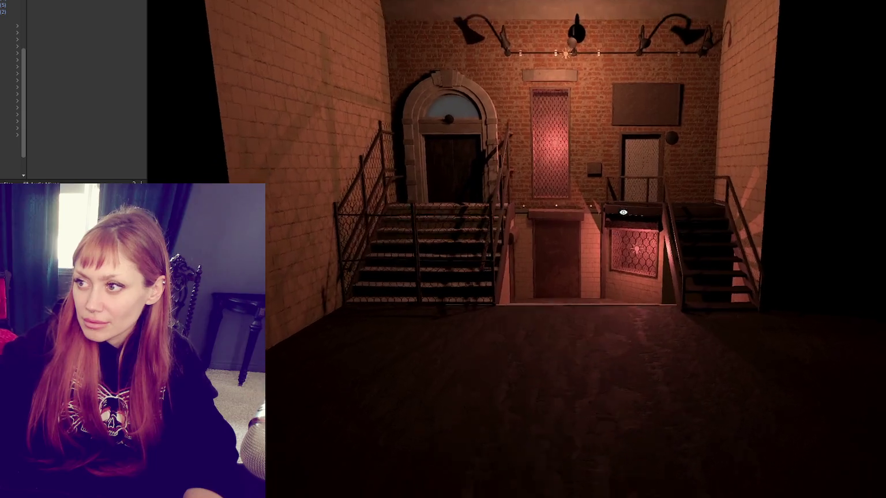
pyautogui.click(550, 102)
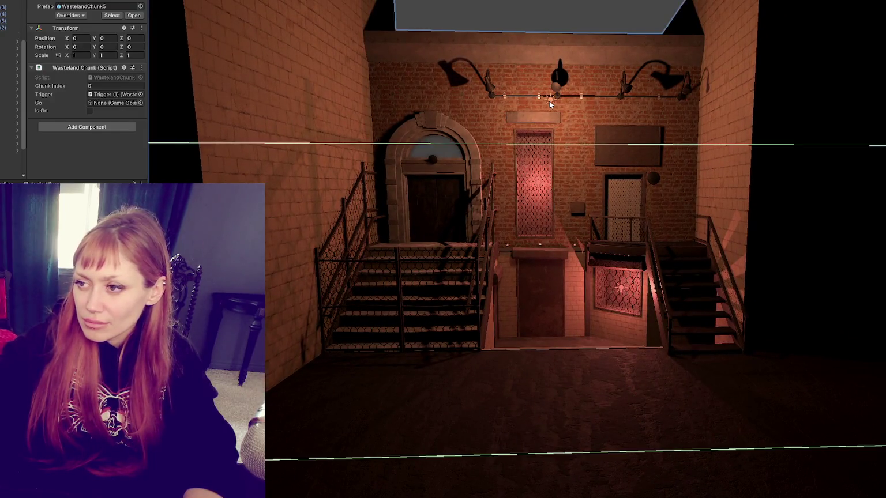
pyautogui.click(567, 23)
pyautogui.moveTo(567, 23); pyautogui.dragTo(616, 38)
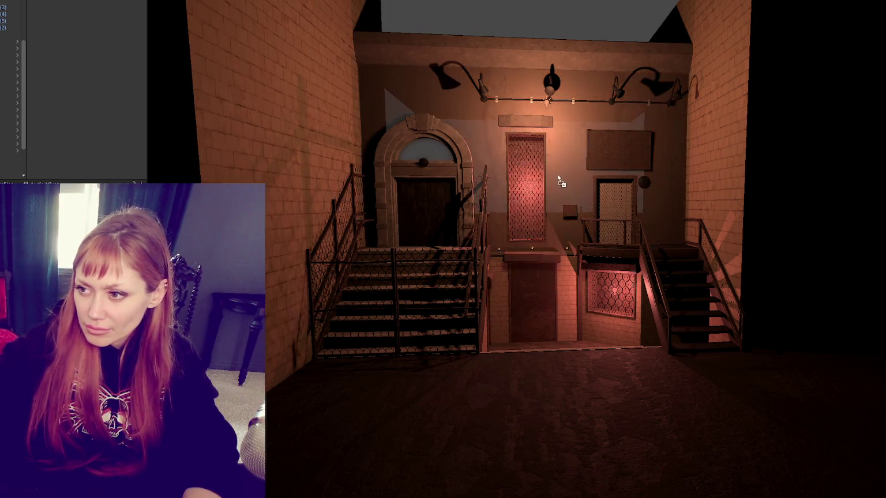
pyautogui.click(525, 178)
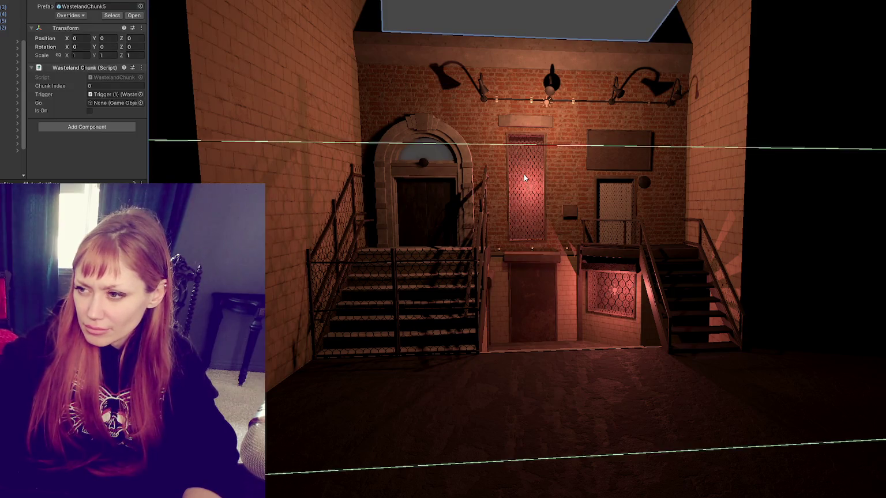
# Select the chicken-wire panel (Poly Surface 137) and give it the Glass 1 material.
pyautogui.click(524, 179)
pyautogui.click(524, 178)
pyautogui.click(524, 186)
pyautogui.click(524, 186)
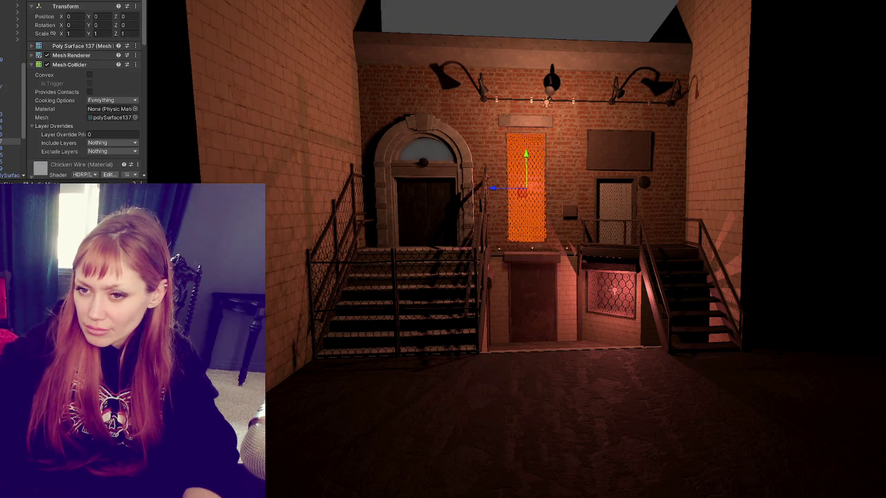
pyautogui.scroll(-10, 87, 92)
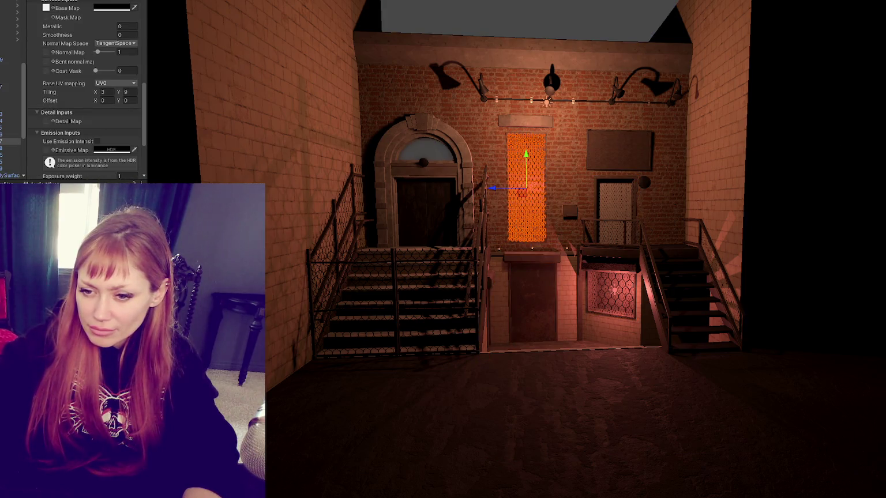
pyautogui.scroll(-4, 87, 93)
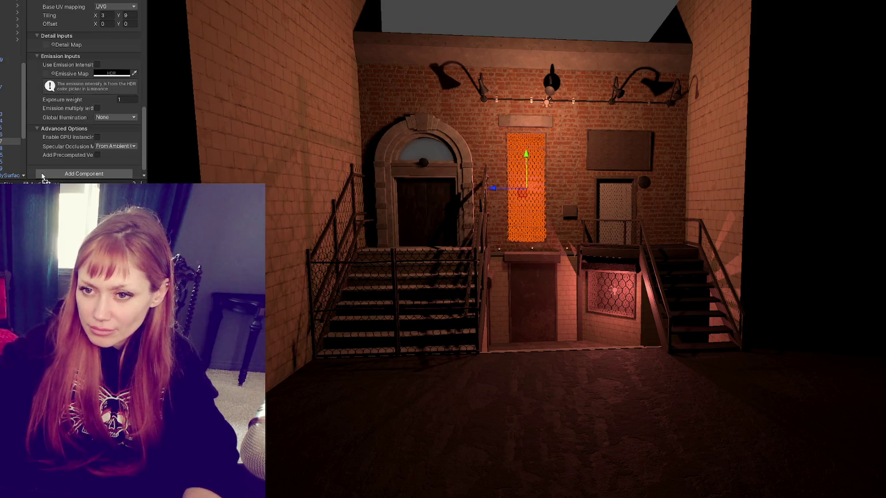
pyautogui.hotkey('ctrl', 'z')
pyautogui.click(478, 30)
pyautogui.moveTo(575, 38)
pyautogui.mouseDown()
pyautogui.moveTo(674, 70)
pyautogui.moveTo(589, 59)
pyautogui.mouseUp()
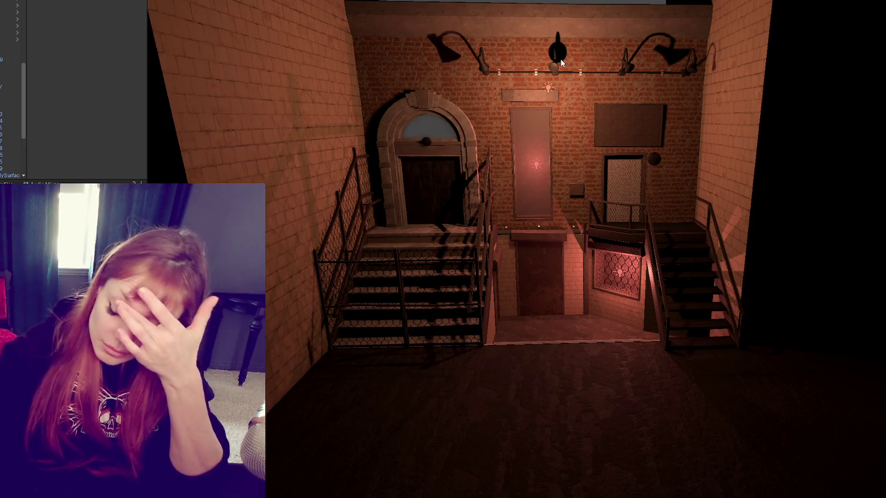
pyautogui.scroll(3, 564, 110)
# View the upper brick wall head-on, select Building_01, and bring up the street reference photo.
pyautogui.moveTo(566, 130)
pyautogui.mouseDown()
pyautogui.moveTo(540, 138)
pyautogui.moveTo(518, 323)
pyautogui.moveTo(547, 247)
pyautogui.mouseUp()
pyautogui.click(547, 246)
pyautogui.scroll(3, 553, 215)
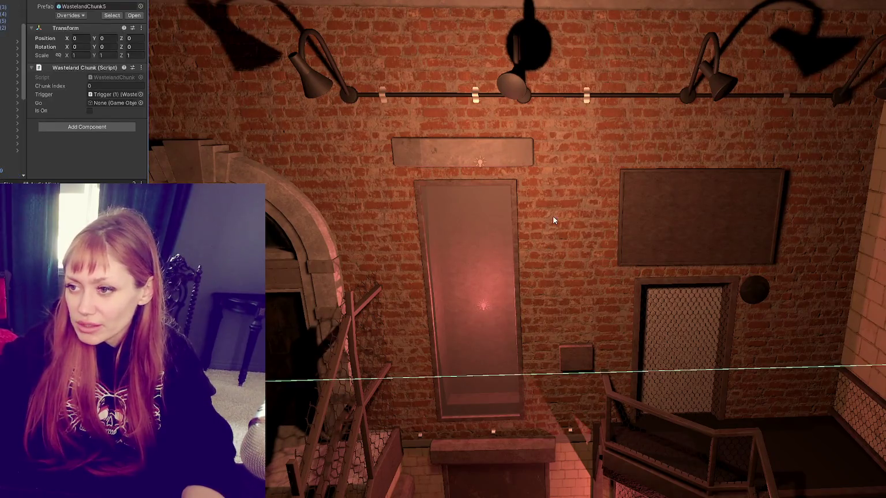
pyautogui.click(554, 218)
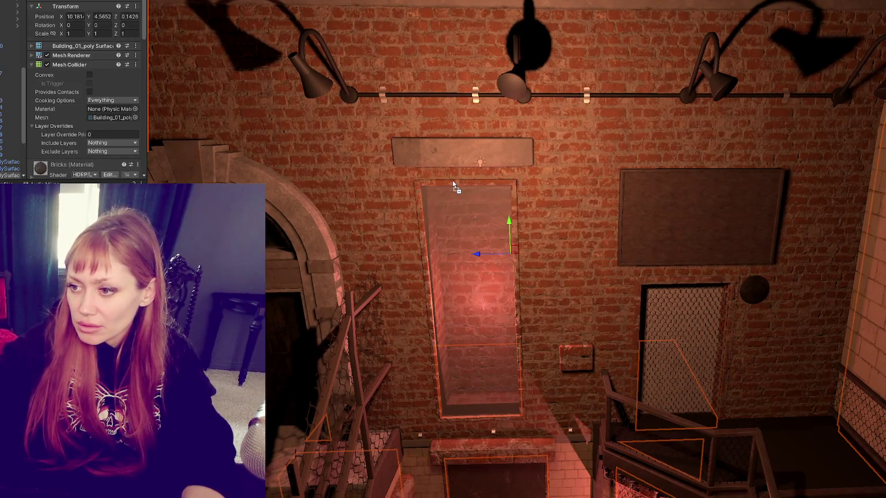
pyautogui.moveTo(532, 219); pyautogui.dragTo(569, 180)
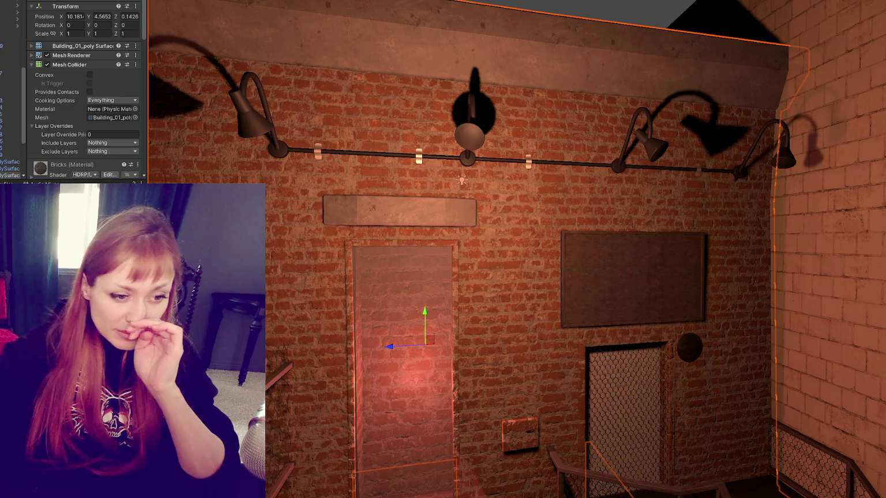
pyautogui.hotkey('alt', 'Tab')
pyautogui.moveTo(583, 75); pyautogui.dragTo(594, 0)
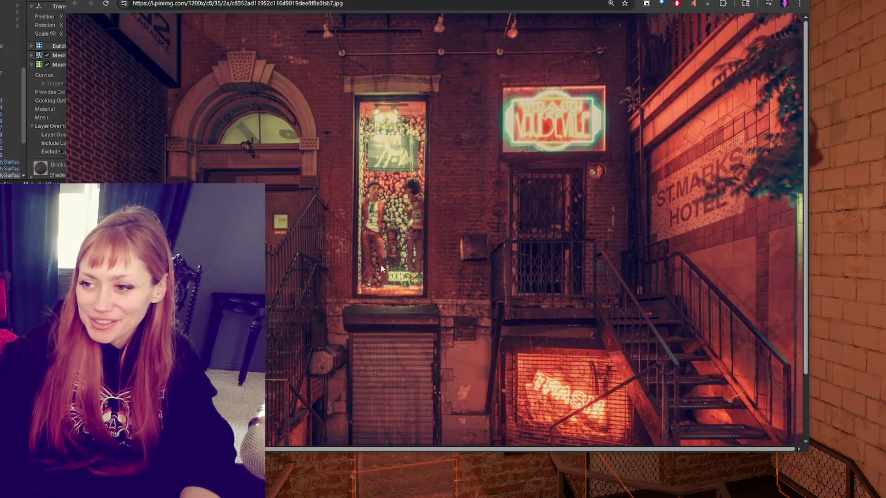
# Scroll through the St. Marks reference photo, then return to Unity.
pyautogui.scroll(-2, 488, 259)
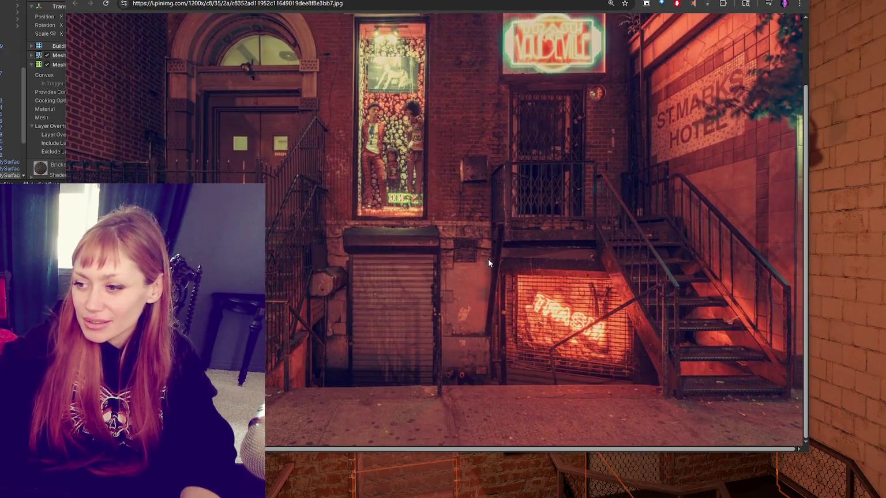
pyautogui.scroll(2, 488, 263)
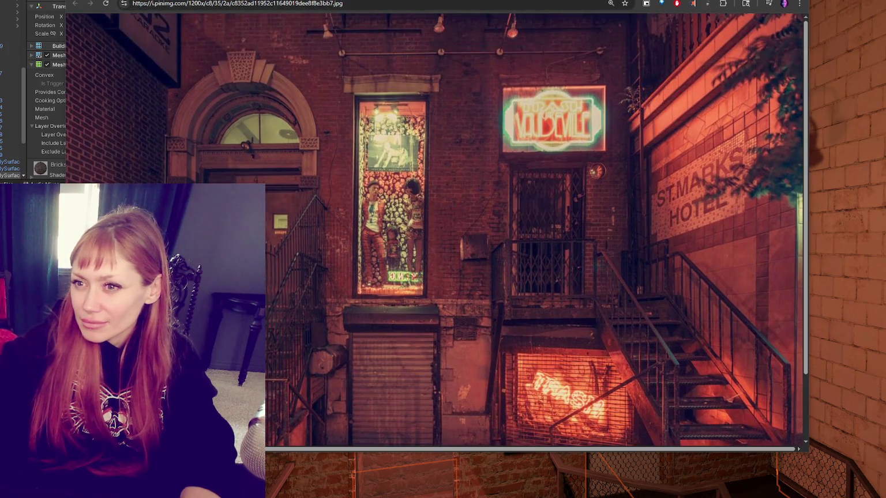
pyautogui.hotkey('alt', 'Tab')
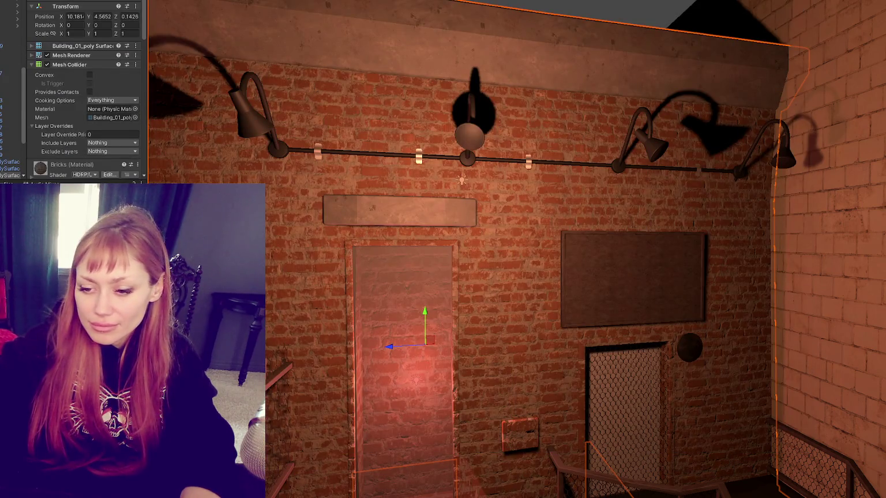
# Switch to Maya, bring the arched doorway into view, and select the facade mesh.
pyautogui.hotkey('alt', 'Tab')
pyautogui.hotkey('alt', 'Tab')
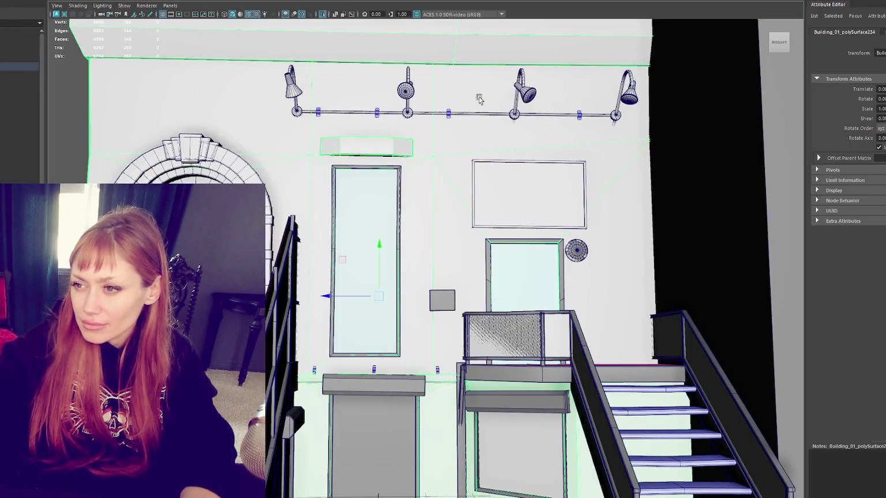
pyautogui.scroll(-5, 479, 89)
pyautogui.scroll(2, 470, 116)
pyautogui.scroll(3, 470, 116)
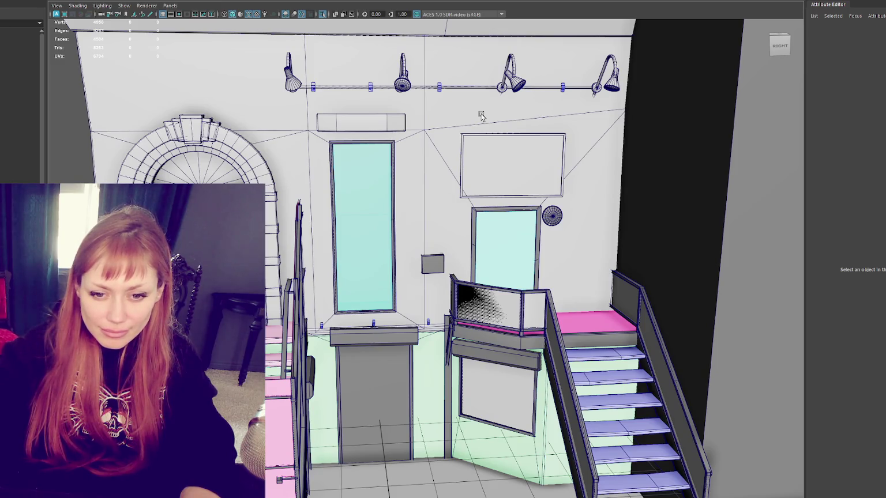
pyautogui.moveTo(482, 116)
pyautogui.mouseDown()
pyautogui.moveTo(478, 192)
pyautogui.moveTo(487, 149)
pyautogui.mouseUp()
pyautogui.click(483, 153)
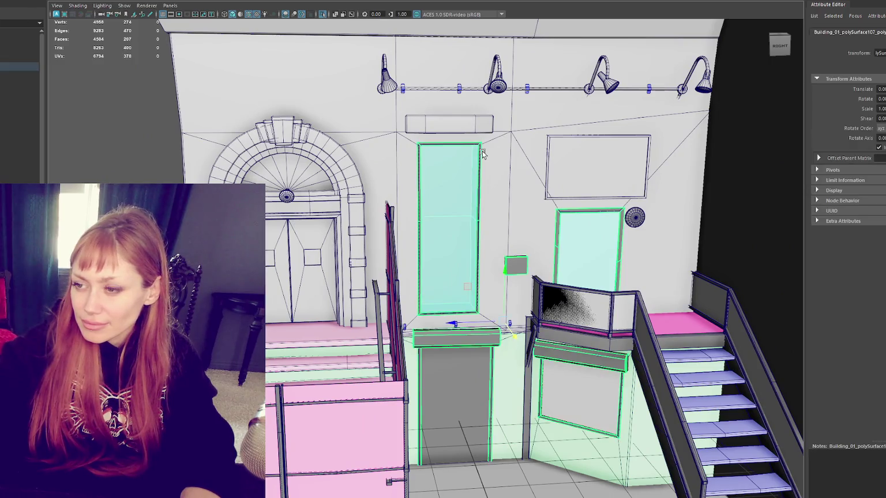
# Isolate the tall window panel's faces and select its 8 inner faces.
pyautogui.press('F9')
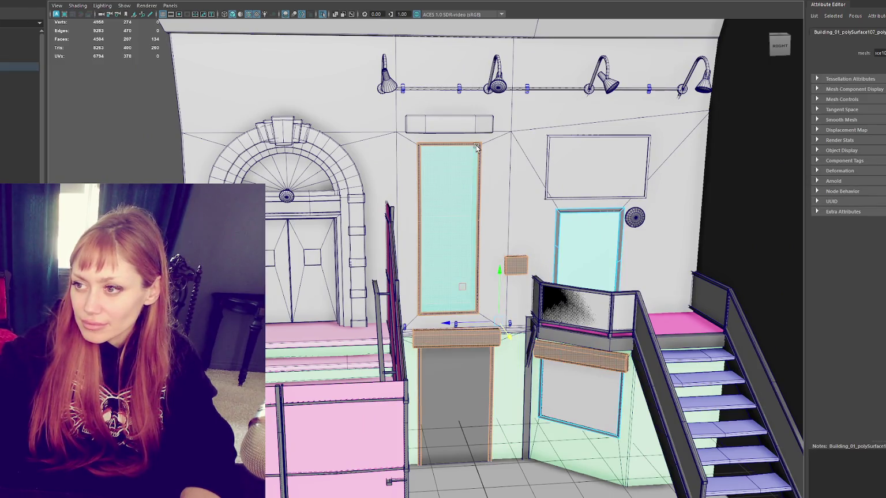
pyautogui.click(476, 145)
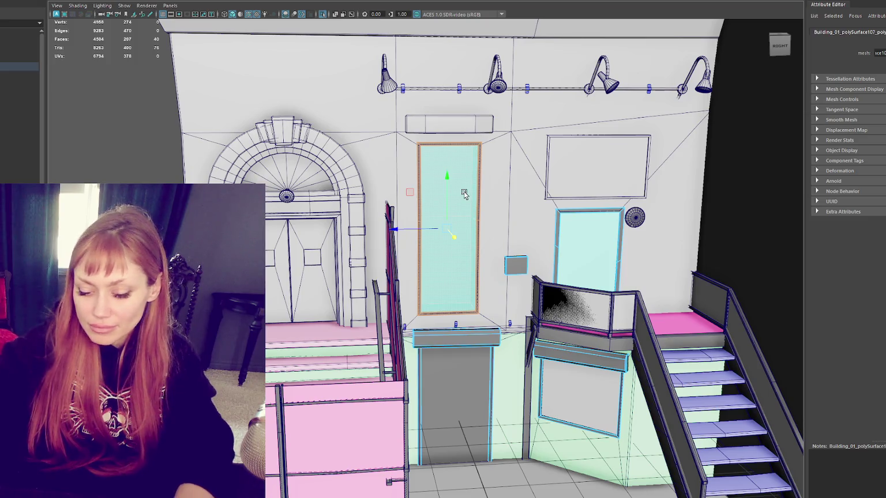
pyautogui.hotkey('ctrl', '1')
pyautogui.keyDown('alt'); pyautogui.moveTo(464, 191); pyautogui.dragTo(617, 133); pyautogui.keyUp('alt')
pyautogui.moveTo(264, 129); pyautogui.dragTo(289, 354)
pyautogui.keyDown('alt'); pyautogui.moveTo(359, 346); pyautogui.dragTo(371, 328); pyautogui.keyUp('alt')
pyautogui.rightClick(294, 200)
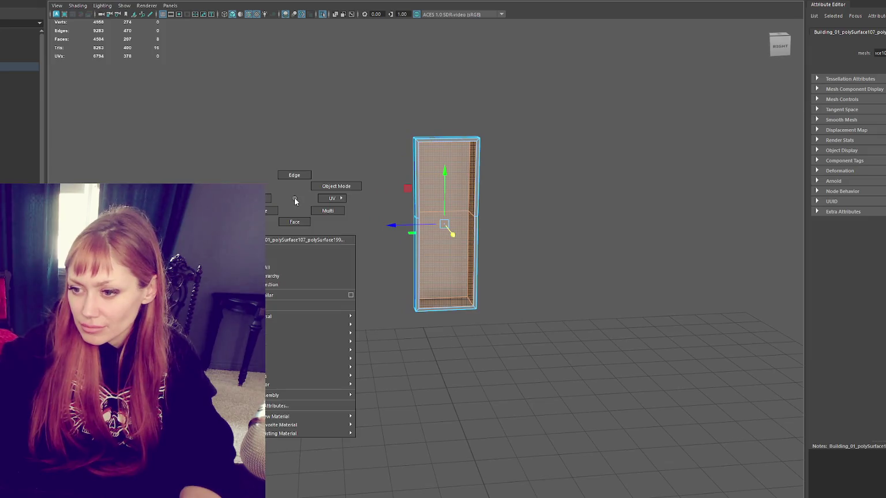
# Assign the faces a new Blinn material named 'Wallpaper'.
pyautogui.moveTo(309, 425)
pyautogui.click(372, 442)
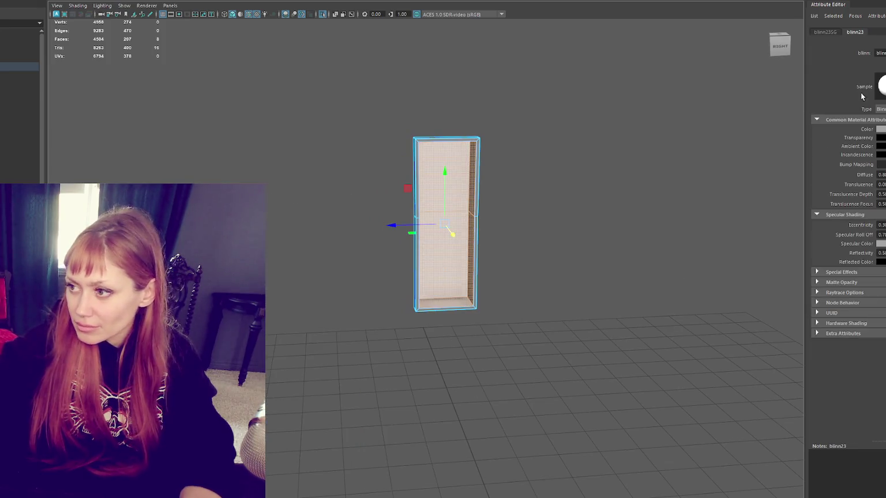
pyautogui.click(881, 53)
pyautogui.write('Wallpaper')
pyautogui.press('Return')
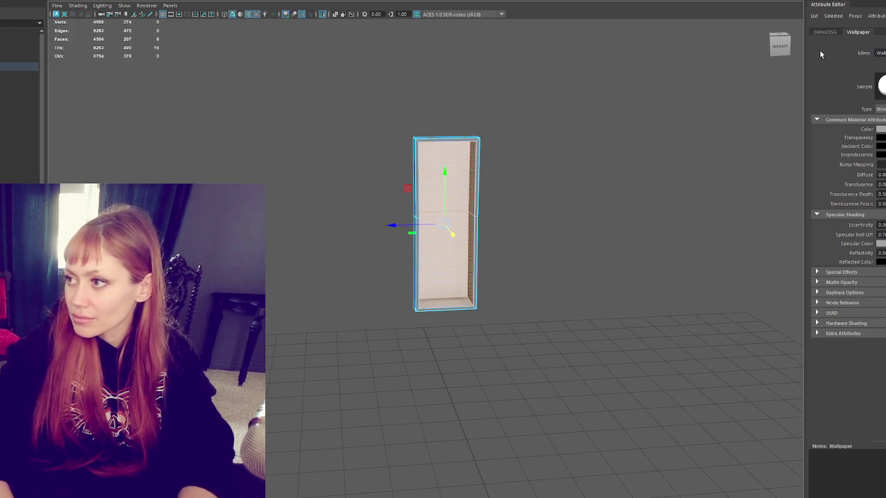
# Apply a planar UV projection to the inner faces.
pyautogui.click(245, 0)
pyautogui.press('Escape')
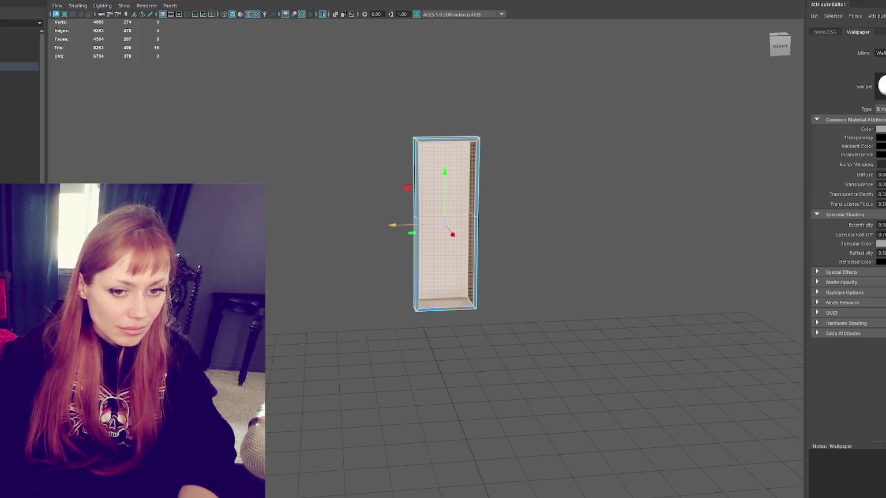
pyautogui.click(523, 26)
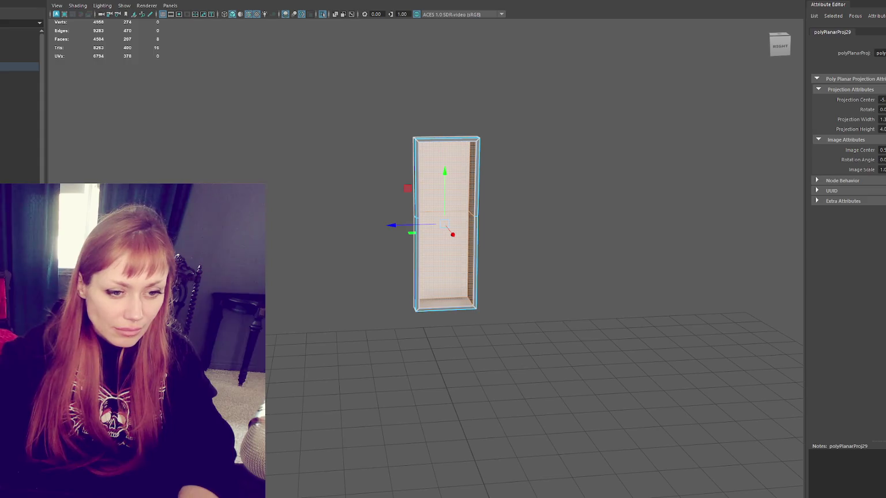
# Narrow the planar projection and reapply it rotated -90 on the panel faces.
pyautogui.moveTo(530, 59)
pyautogui.mouseDown()
pyautogui.moveTo(505, 158)
pyautogui.moveTo(516, 148)
pyautogui.mouseUp()
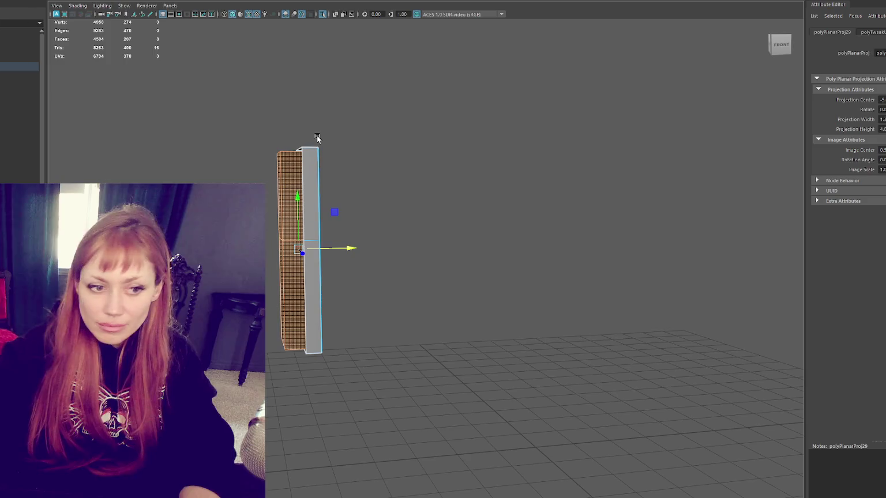
pyautogui.moveTo(283, 138); pyautogui.dragTo(281, 138)
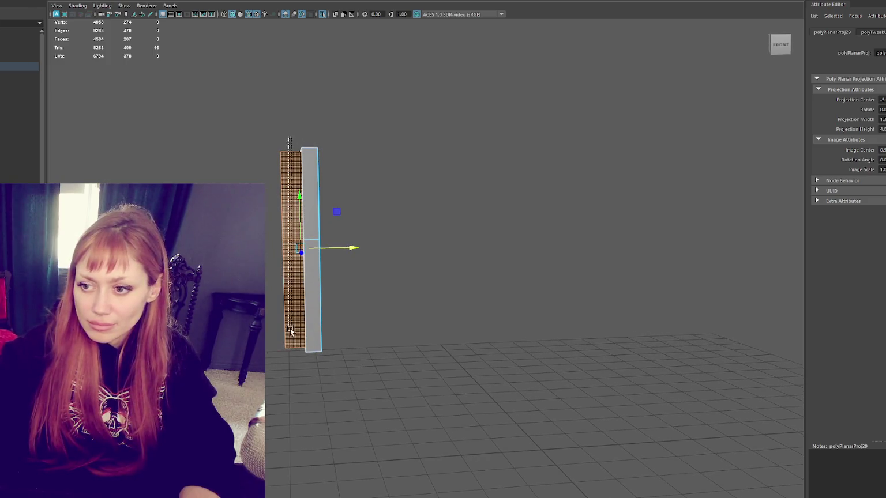
pyautogui.press('g')
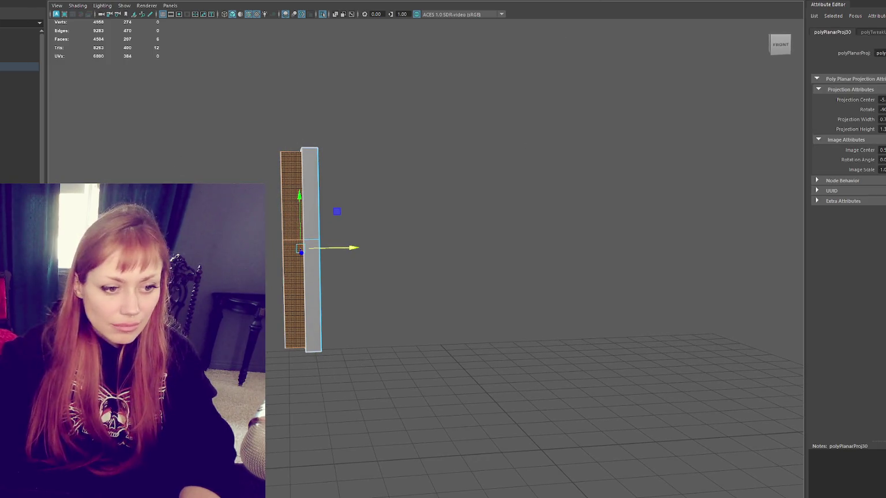
pyautogui.click(296, 154)
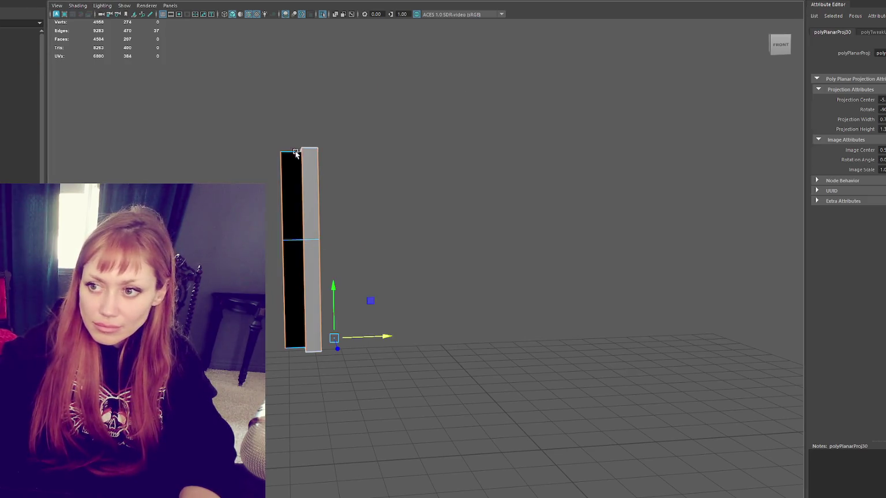
pyautogui.click(296, 152)
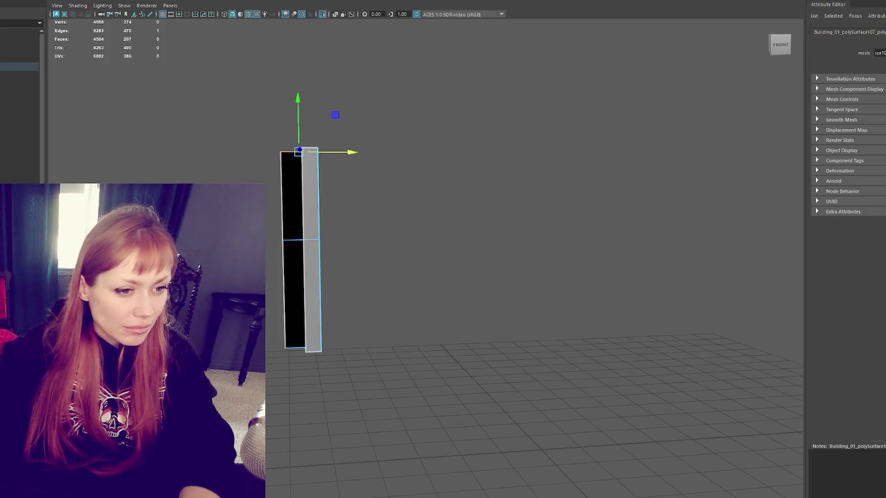
pyautogui.click(291, 248)
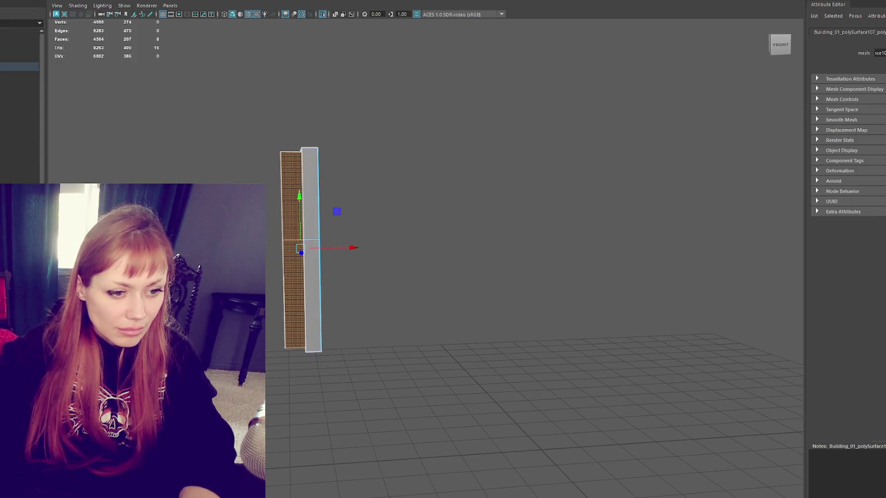
pyautogui.click(283, 248)
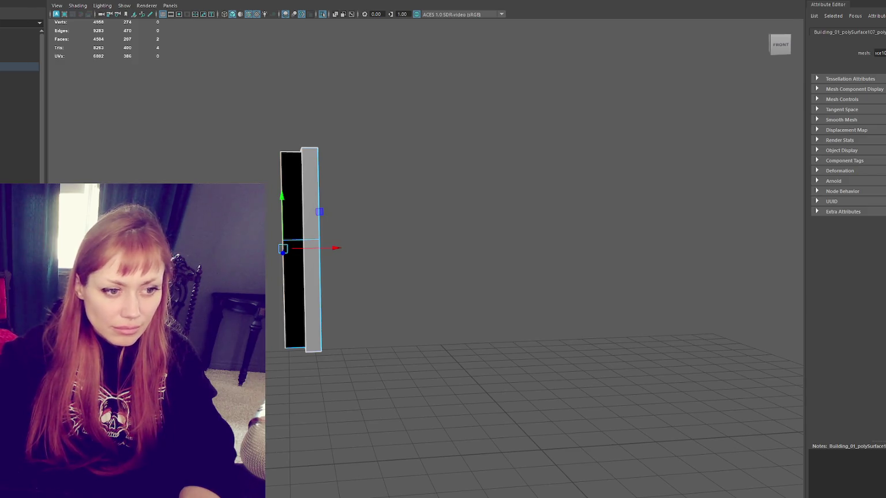
# Select the parent Building_01 group and send the building model to Unity.
pyautogui.click(376, 140)
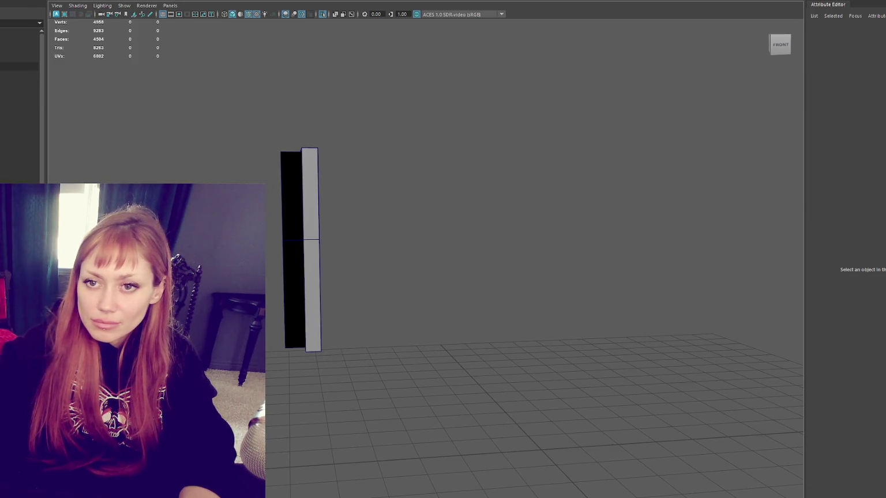
pyautogui.click(288, 200)
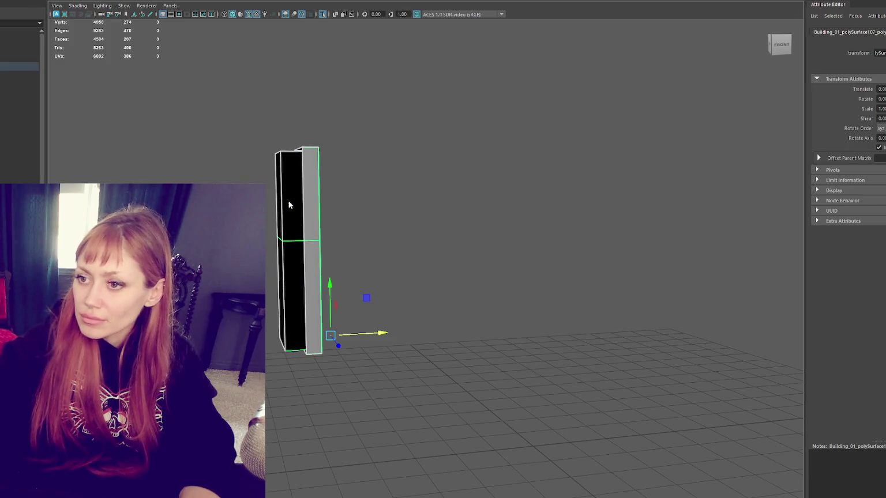
pyautogui.click(288, 205)
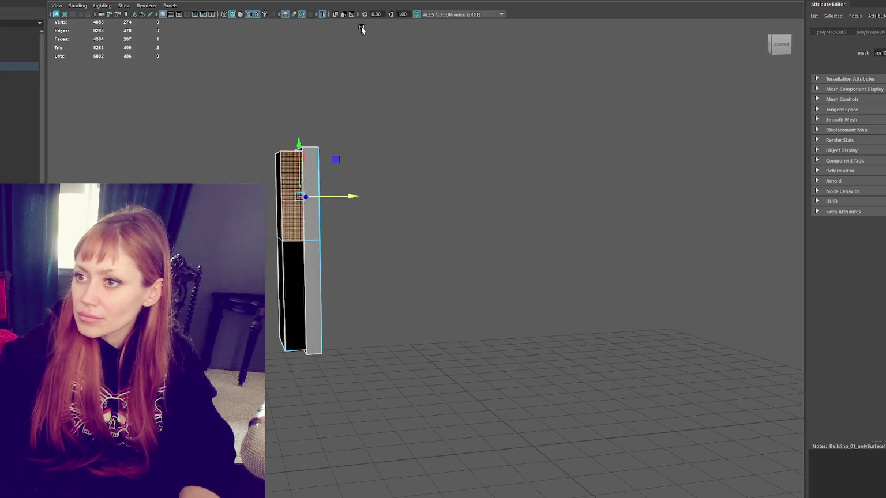
pyautogui.press('F8')
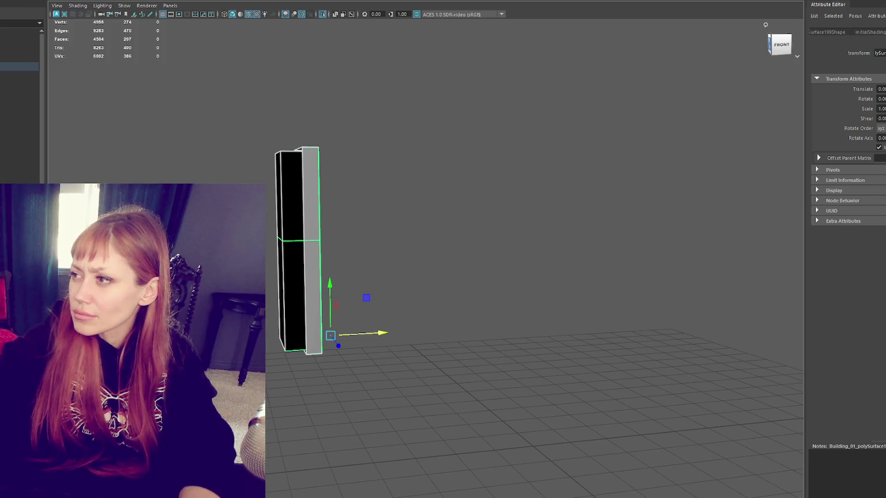
pyautogui.press('Up')
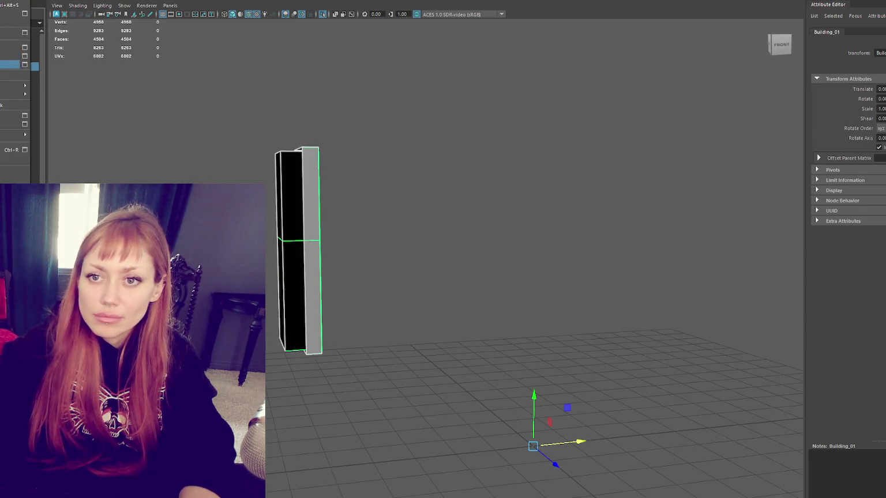
pyautogui.press('Escape')
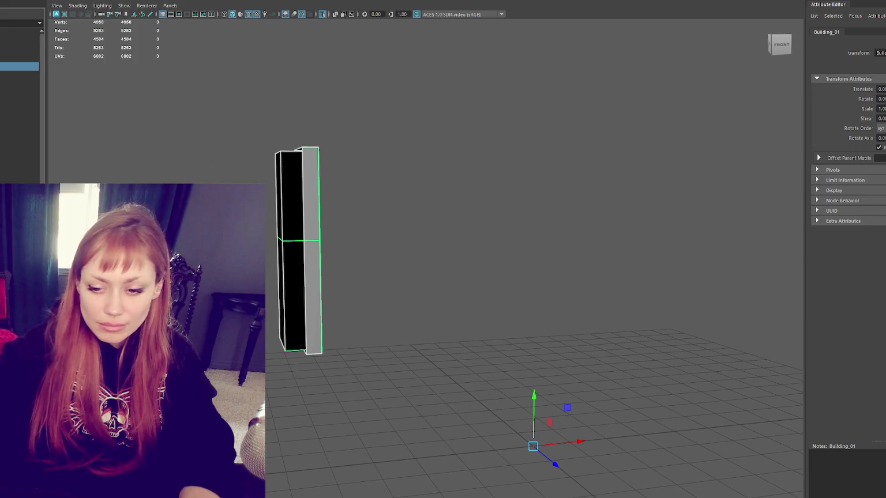
pyautogui.hotkey('alt', 'Tab')
pyautogui.press('f')
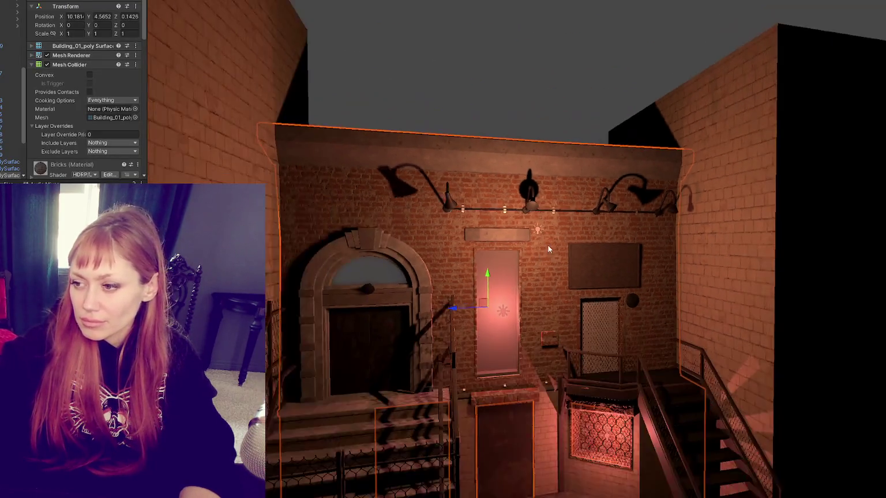
pyautogui.scroll(-5, 89, 132)
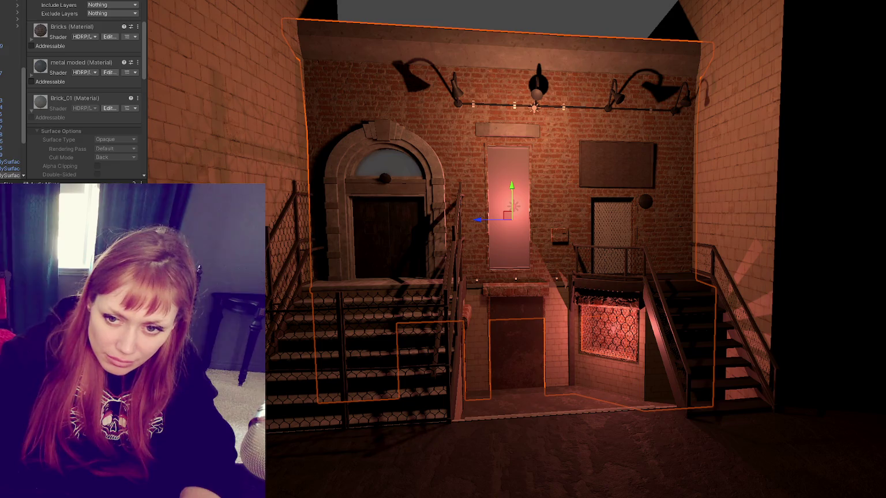
pyautogui.click(191, 277)
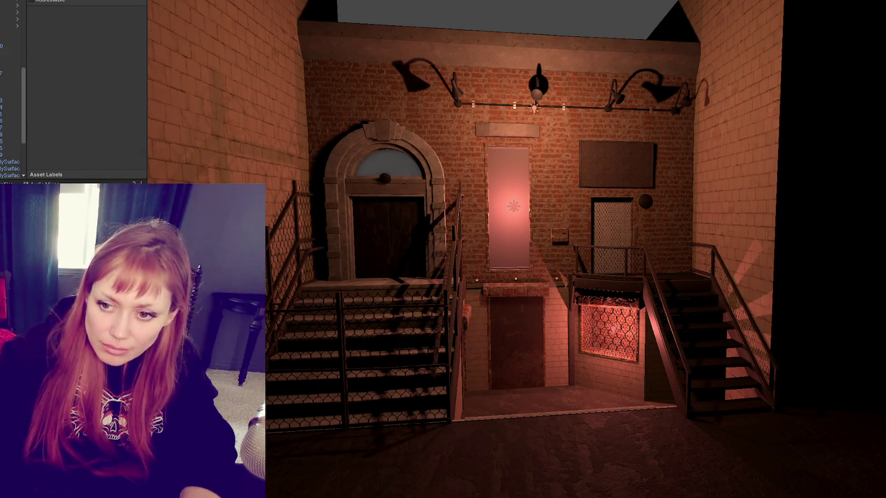
pyautogui.rightClick(192, 277)
pyautogui.click(248, 63)
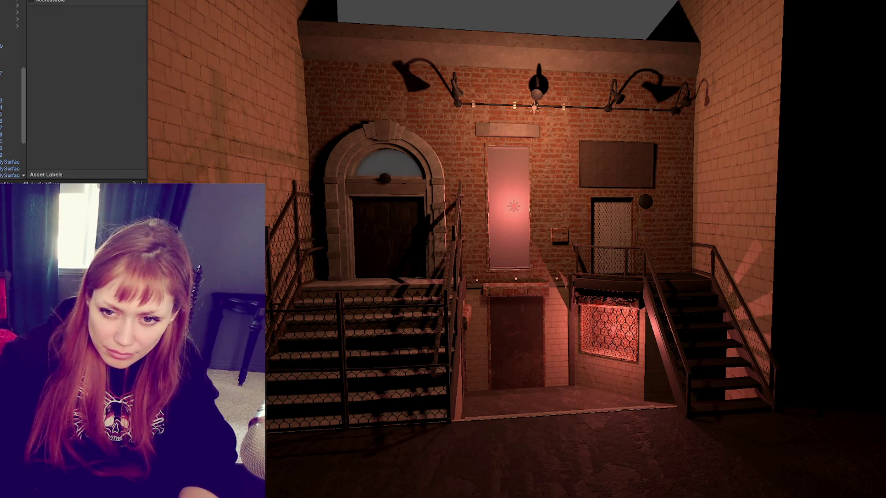
pyautogui.rightClick(89, 38)
pyautogui.moveTo(203, 43)
pyautogui.click(271, 47)
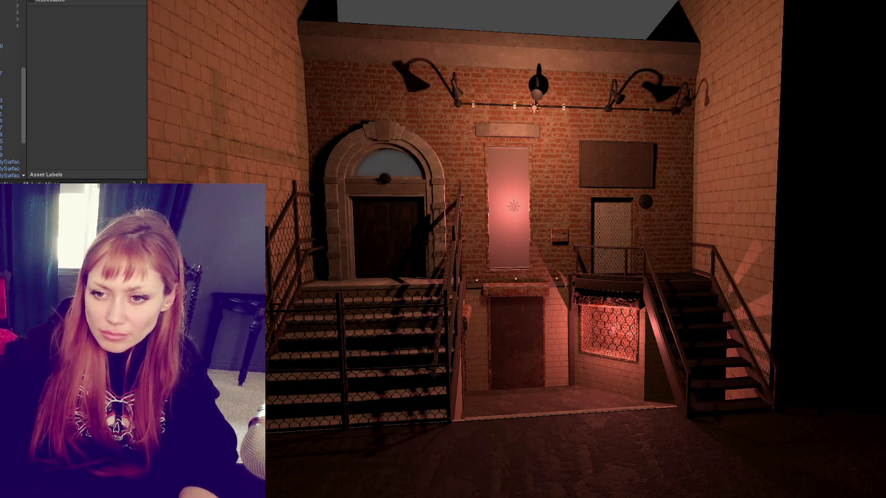
pyautogui.rightClick(13, 23)
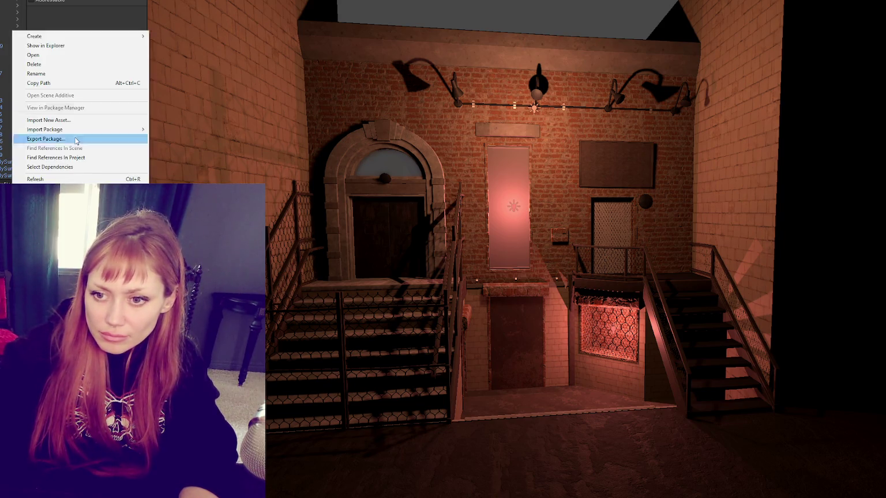
# Try a plain material on the left brick wall and inspect the Entrance Steps Fence 1 material.
pyautogui.moveTo(34, 34)
pyautogui.click(173, 36)
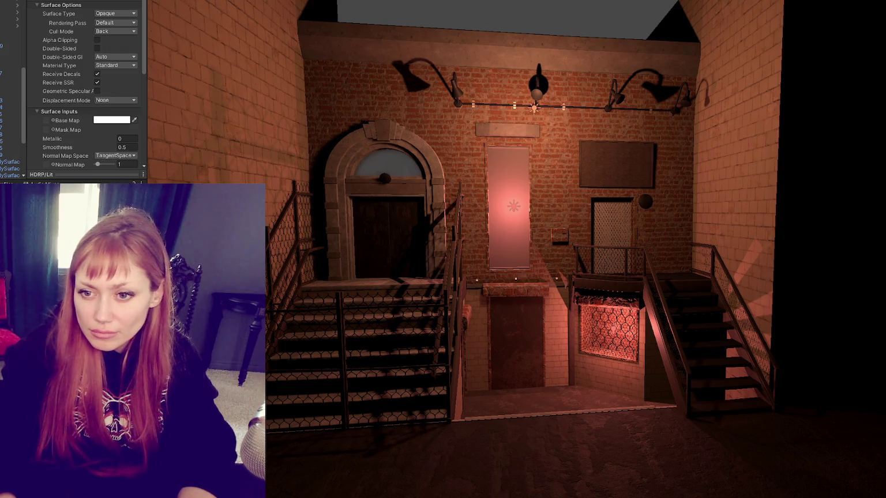
pyautogui.scroll(1, 72, 87)
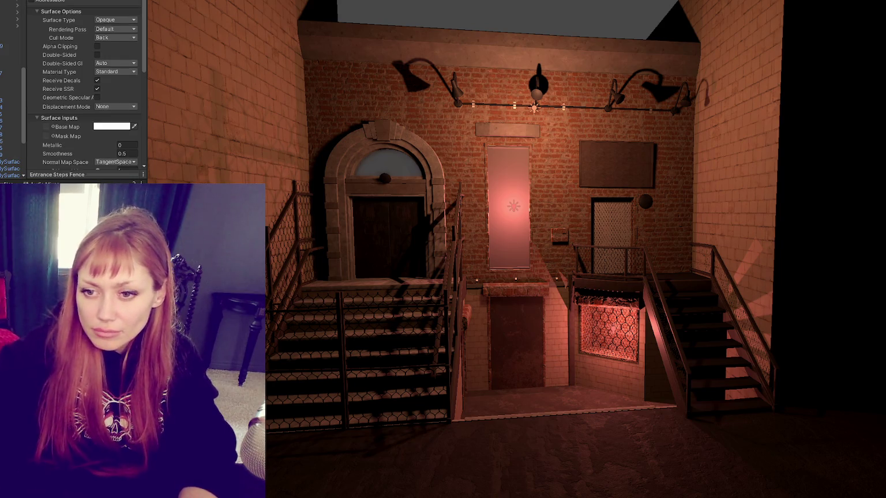
pyautogui.moveTo(300, 271)
pyautogui.mouseDown()
pyautogui.moveTo(323, 259)
pyautogui.moveTo(286, 268)
pyautogui.moveTo(309, 230)
pyautogui.moveTo(292, 294)
pyautogui.mouseUp()
pyautogui.click(297, 329)
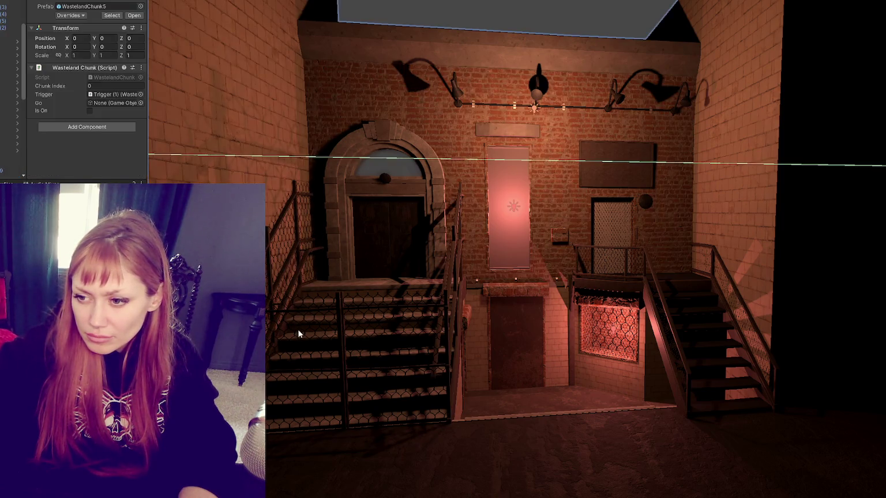
pyautogui.click(301, 332)
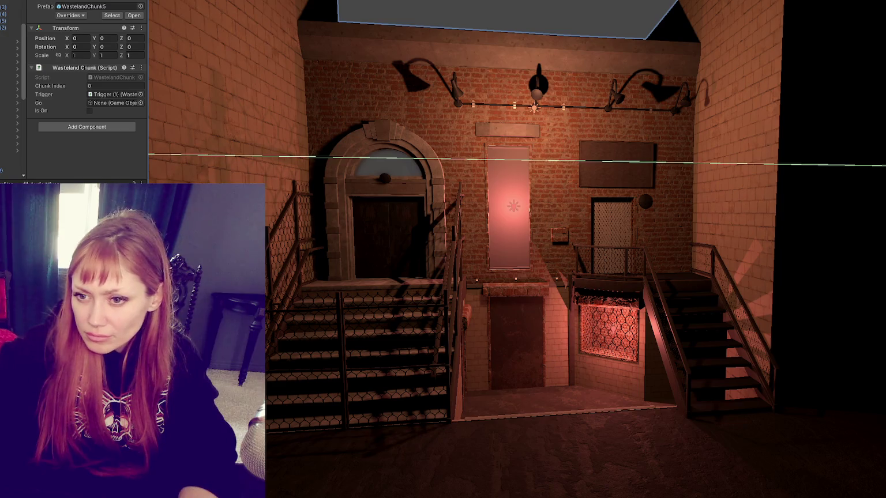
pyautogui.click(301, 332)
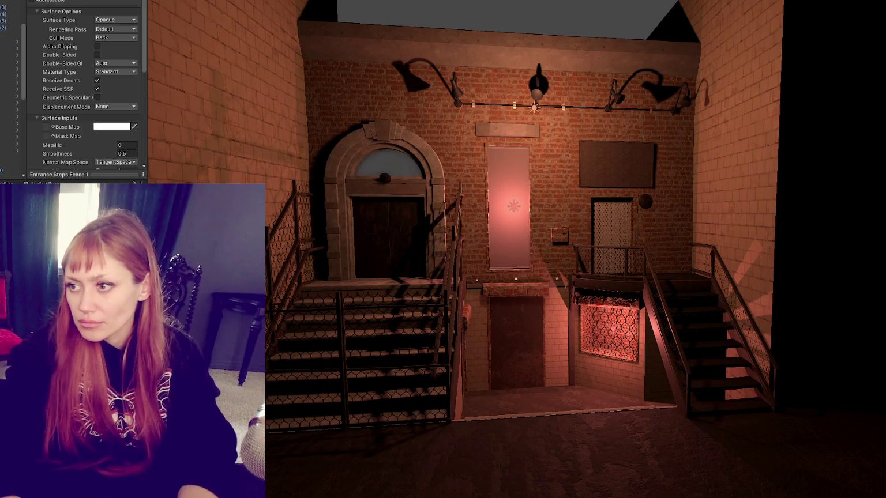
# Give the wall sign the Sign material, then step through Shop Glass, Sign 2 and Metal Rolling Door.
pyautogui.click(614, 169)
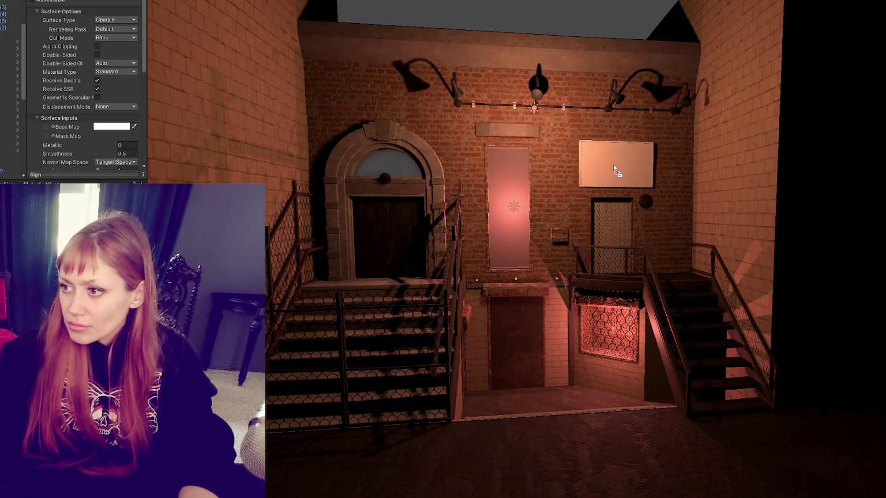
pyautogui.hotkey('ctrl', 'd')
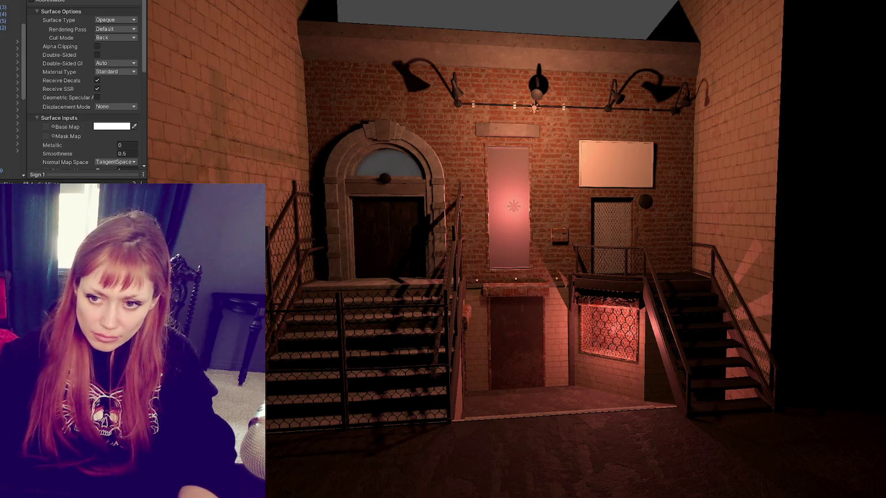
pyautogui.write('Shop Glass')
pyautogui.press('Return')
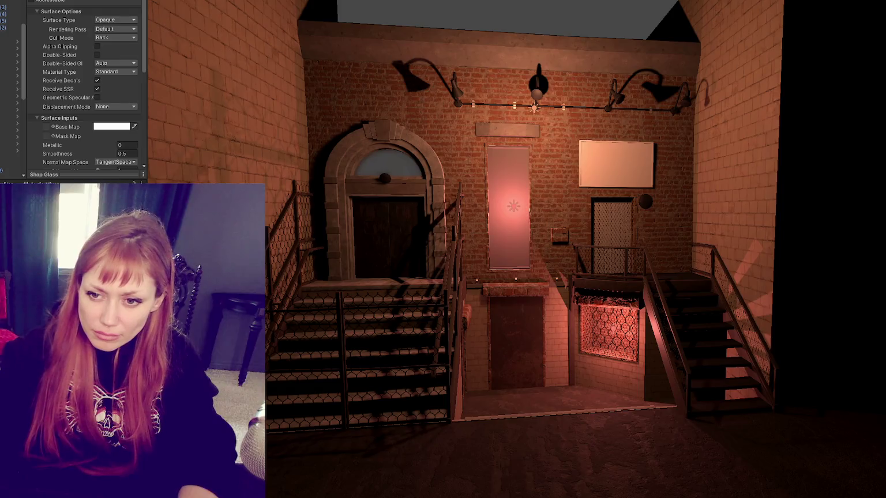
pyautogui.hotkey('ctrl', 'd')
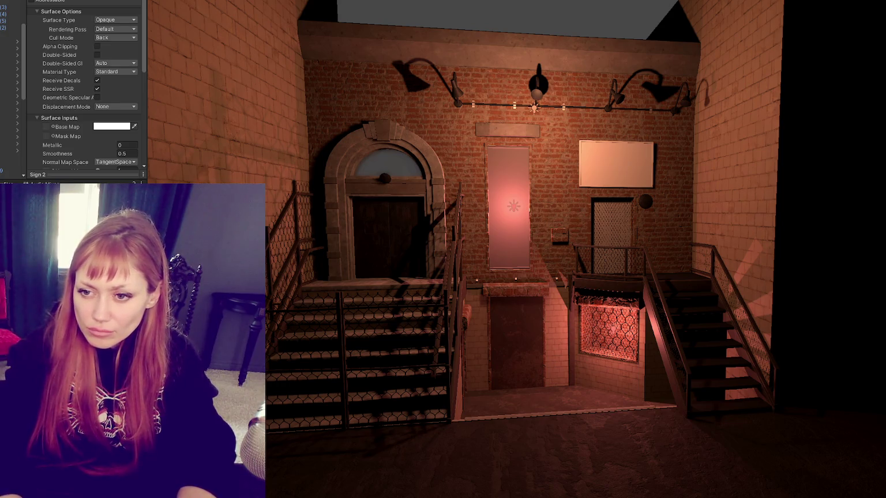
pyautogui.press('Down')
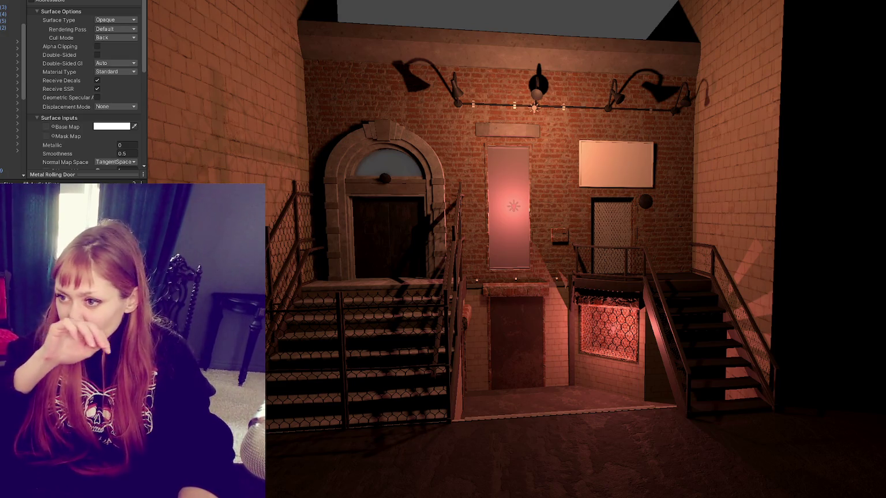
pyautogui.scroll(3, 659, 235)
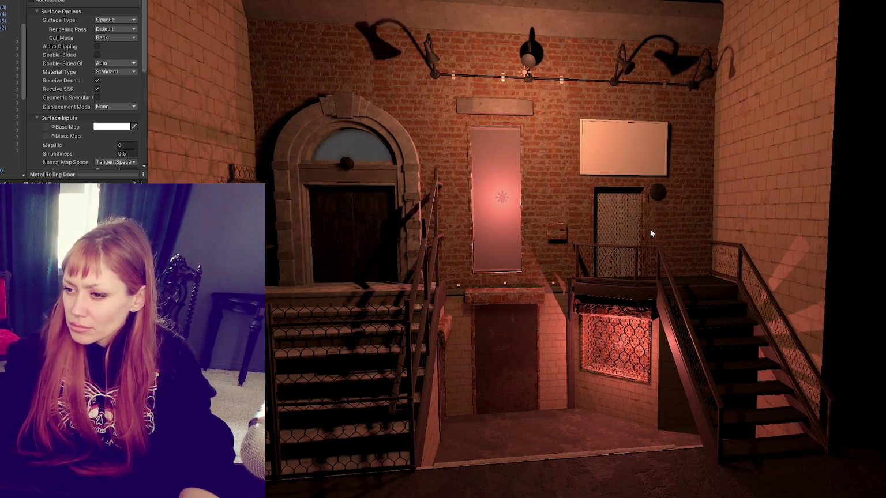
# Select the right staircase and apply DarkMetal to the lower door frame, lintel and wall box.
pyautogui.scroll(3, 651, 233)
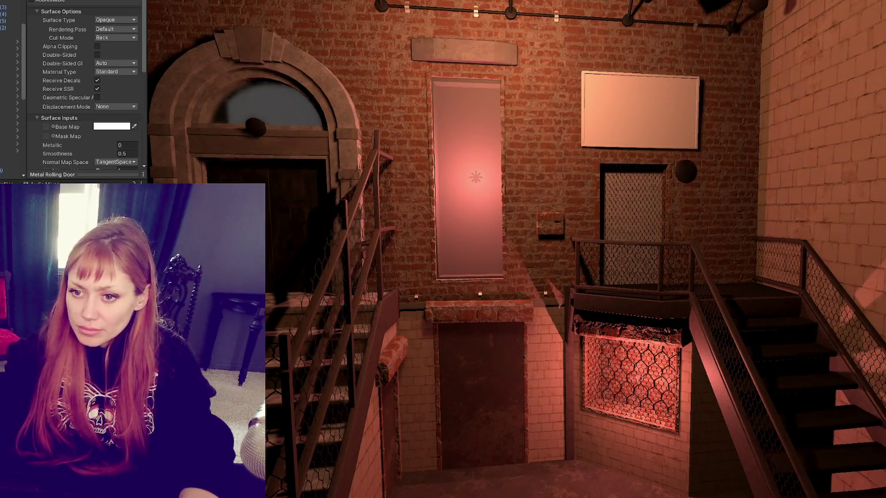
pyautogui.click(697, 348)
pyautogui.click(703, 337)
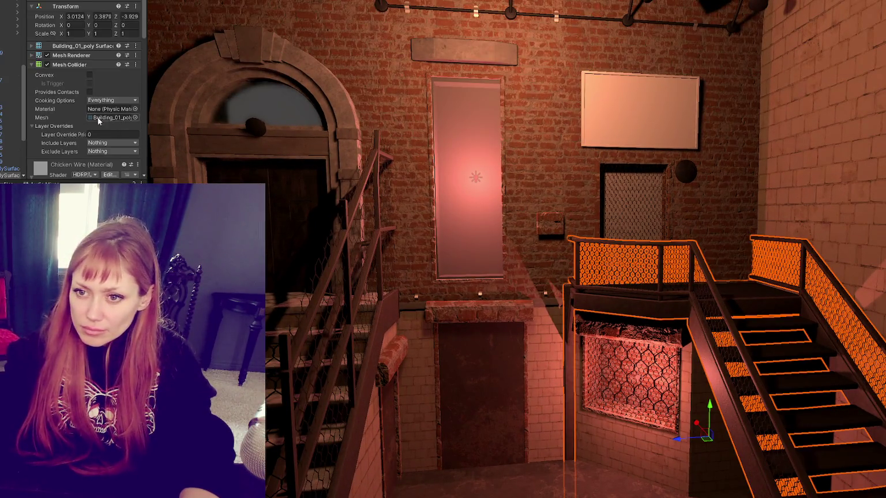
pyautogui.scroll(-5, 72, 136)
pyautogui.scroll(-5, 72, 136)
pyautogui.moveTo(63, 133); pyautogui.dragTo(463, 313)
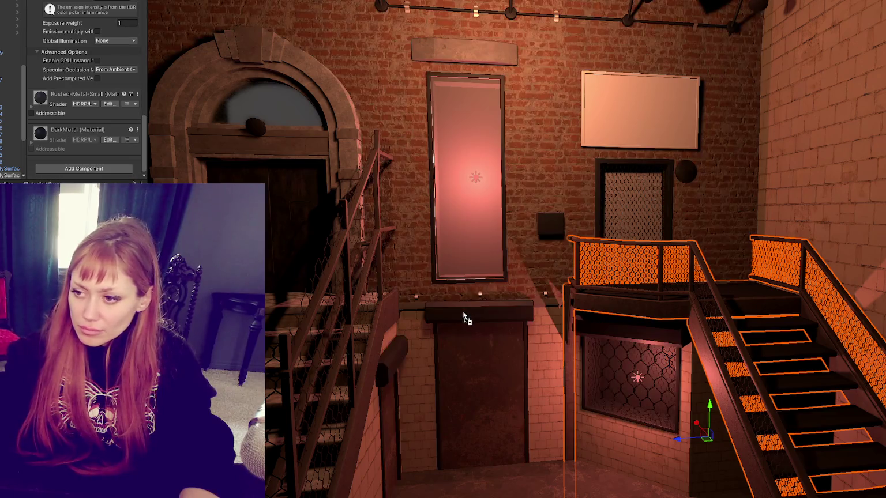
pyautogui.scroll(4, 484, 274)
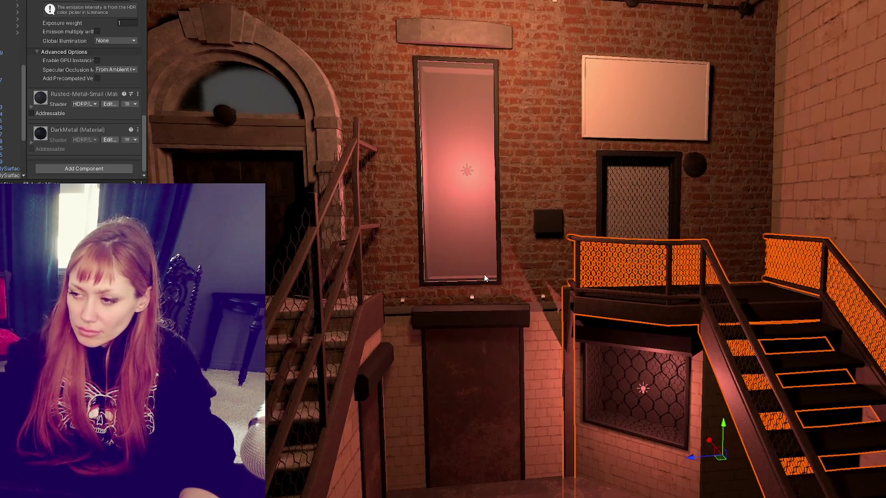
pyautogui.scroll(2, 485, 278)
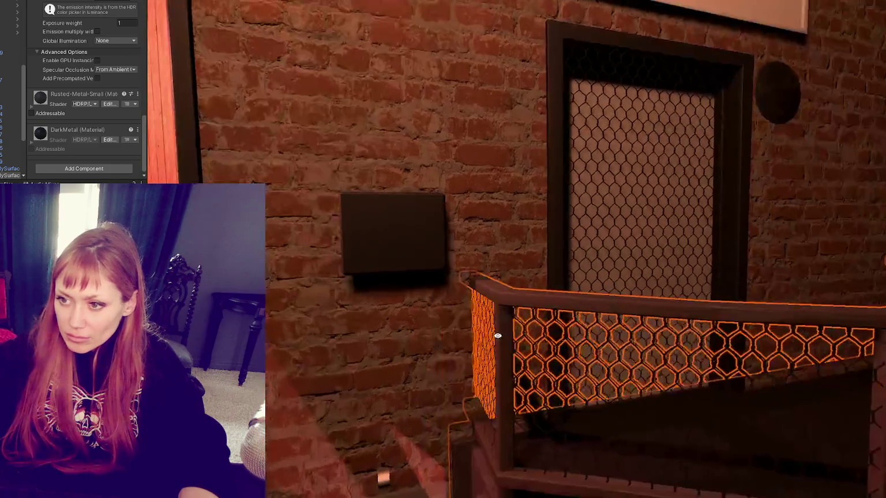
pyautogui.scroll(-5, 439, 283)
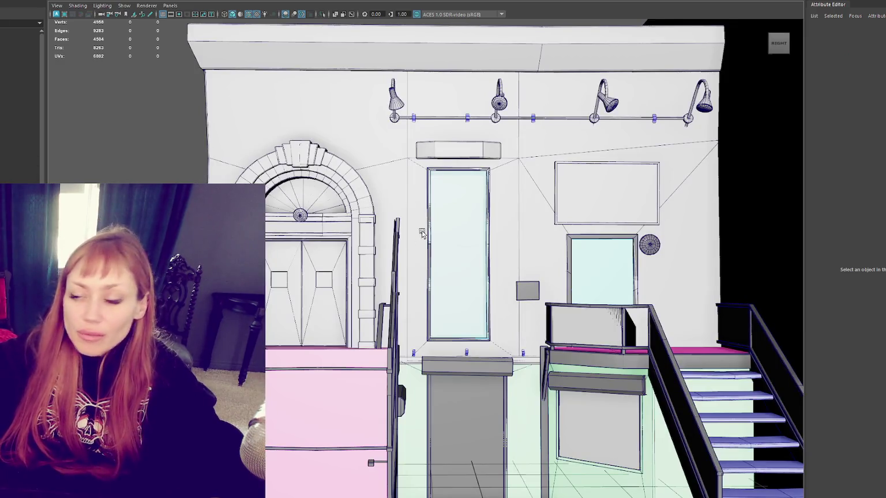
# Create a cube near the facade and scale it down into a thin narrow bar.
pyautogui.scroll(-5, 423, 103)
pyautogui.scroll(3, 435, 76)
pyautogui.click(434, 77)
pyautogui.scroll(5, 435, 75)
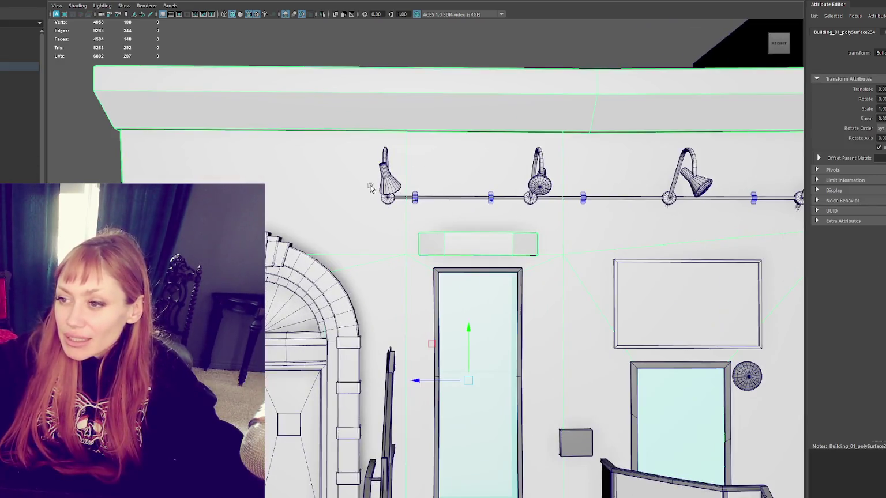
pyautogui.scroll(-5, 451, 33)
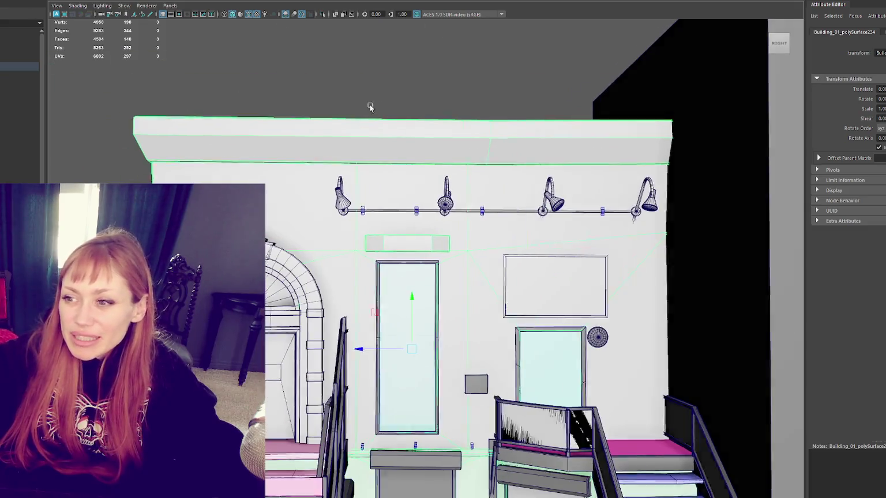
pyautogui.scroll(-10, 429, 184)
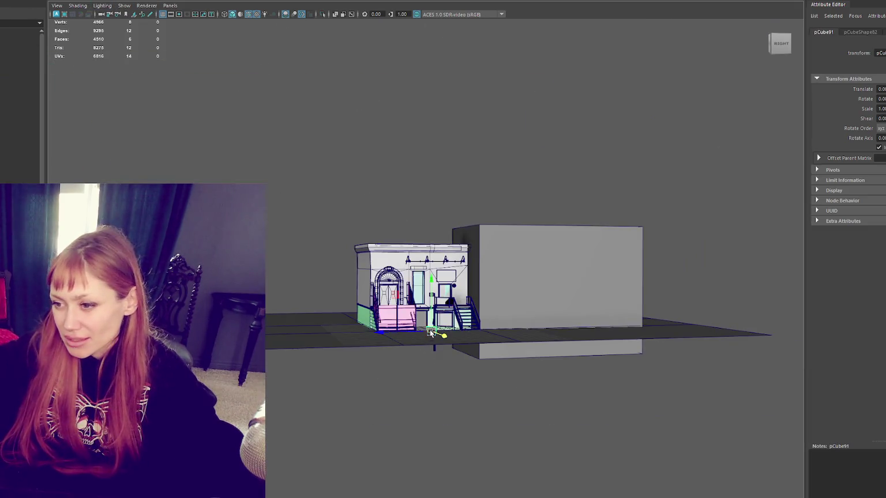
pyautogui.moveTo(428, 201)
pyautogui.mouseDown()
pyautogui.moveTo(450, 155)
pyautogui.moveTo(438, 135)
pyautogui.mouseUp()
pyautogui.moveTo(434, 196); pyautogui.dragTo(406, 194)
pyautogui.press('f')
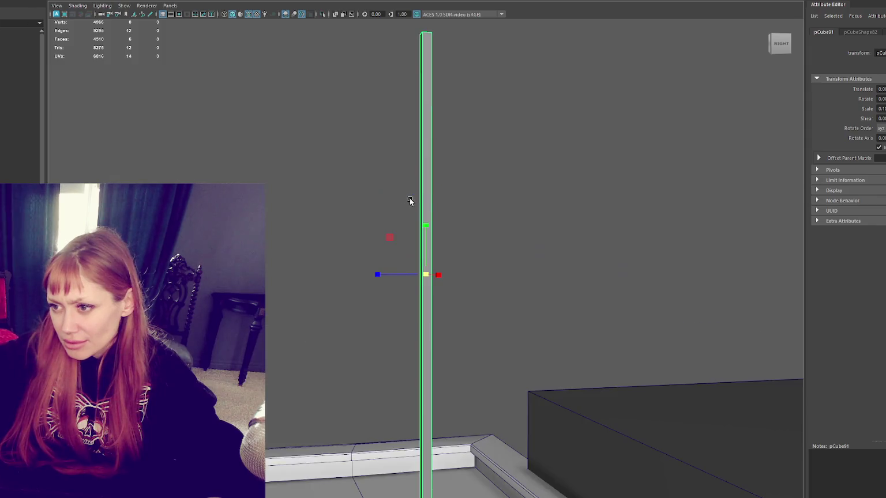
# Delete the bar's end faces and shorten it to pole height.
pyautogui.scroll(-3, 422, 225)
pyautogui.rightClick(479, 158)
pyautogui.moveTo(480, 176); pyautogui.dragTo(386, 312)
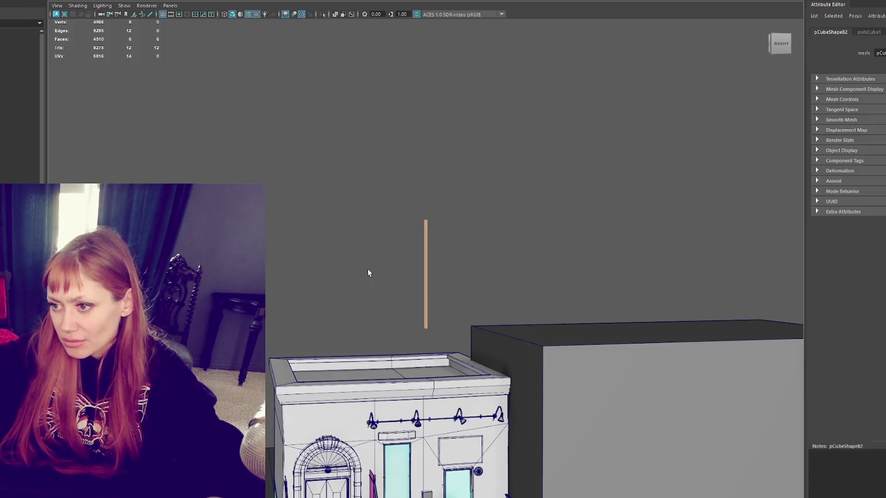
pyautogui.press('Delete')
pyautogui.click(488, 148)
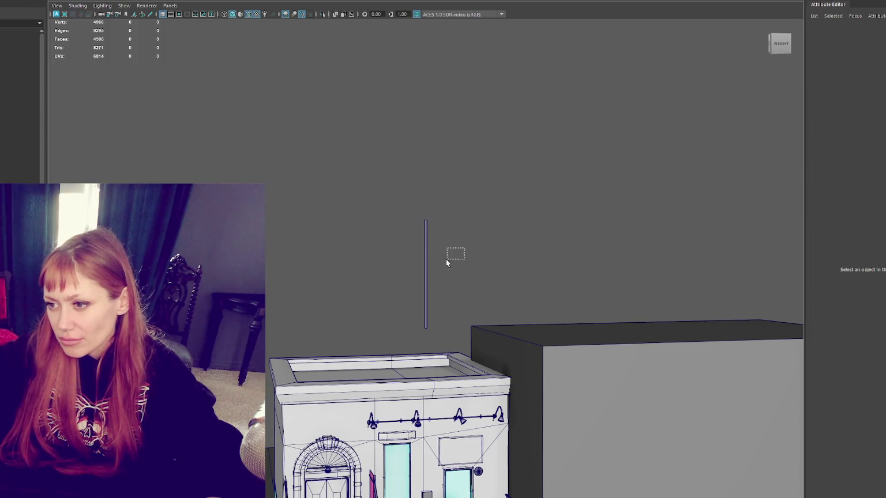
pyautogui.click(426, 271)
pyautogui.moveTo(414, 276)
pyautogui.mouseDown()
pyautogui.moveTo(375, 276)
pyautogui.moveTo(430, 397)
pyautogui.mouseUp()
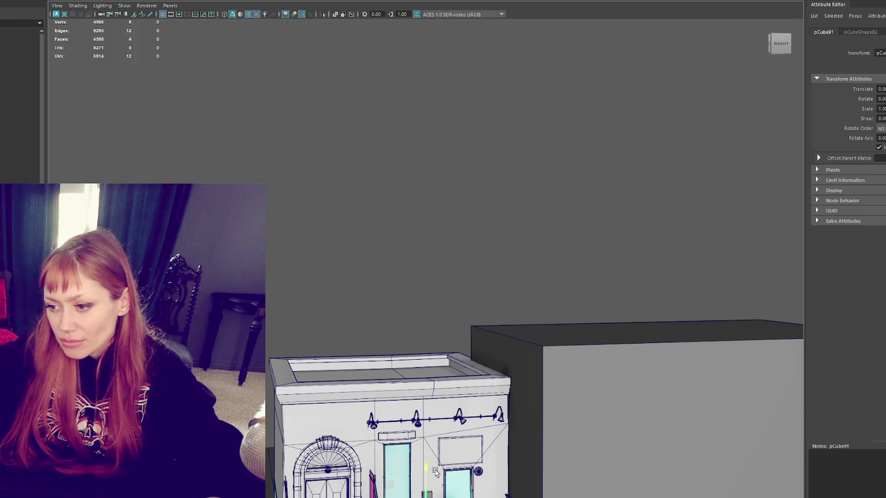
pyautogui.press('f')
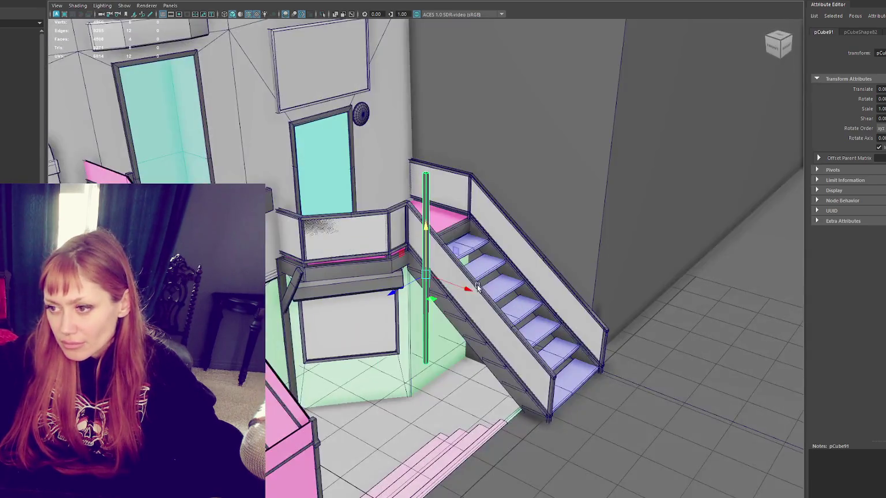
# Slide the pole left against the wall and scale it to half size.
pyautogui.moveTo(201, 178); pyautogui.dragTo(252, 178)
pyautogui.moveTo(306, 189); pyautogui.dragTo(284, 188)
pyautogui.press('f')
pyautogui.press('r')
pyautogui.moveTo(396, 260)
pyautogui.mouseDown()
pyautogui.moveTo(380, 273)
pyautogui.moveTo(423, 251)
pyautogui.mouseUp()
pyautogui.scroll(-5, 413, 270)
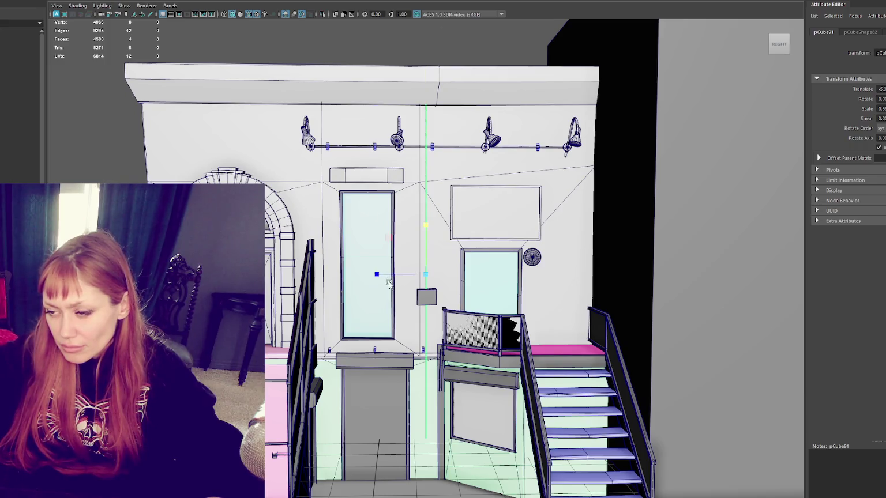
# Duplicate the pole, turn the copy horizontal and raise it to the wall top.
pyautogui.hotkey('ctrl', 'd')
pyautogui.press('e')
pyautogui.moveTo(435, 227)
pyautogui.mouseDown()
pyautogui.moveTo(463, 245)
pyautogui.moveTo(468, 275)
pyautogui.mouseUp()
pyautogui.press('w')
pyautogui.moveTo(437, 168)
pyautogui.mouseDown()
pyautogui.moveTo(437, 73)
pyautogui.moveTo(446, 60)
pyautogui.mouseUp()
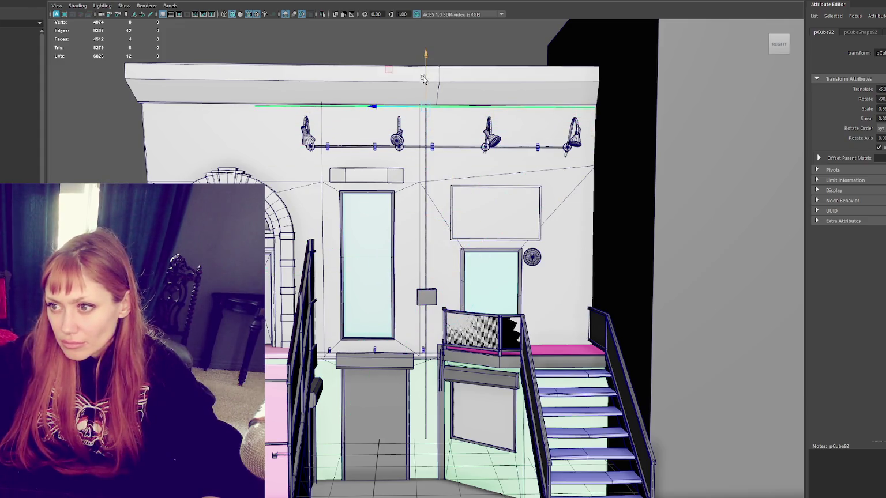
pyautogui.moveTo(378, 107)
pyautogui.mouseDown()
pyautogui.moveTo(267, 114)
pyautogui.moveTo(366, 110)
pyautogui.moveTo(423, 79)
pyautogui.mouseUp()
# Duplicate the horizontal bar again, rotate it 90 degrees and slide it left across the wall.
pyautogui.hotkey('ctrl', 'd')
pyautogui.hotkey('ctrl', 'd')
pyautogui.press('e')
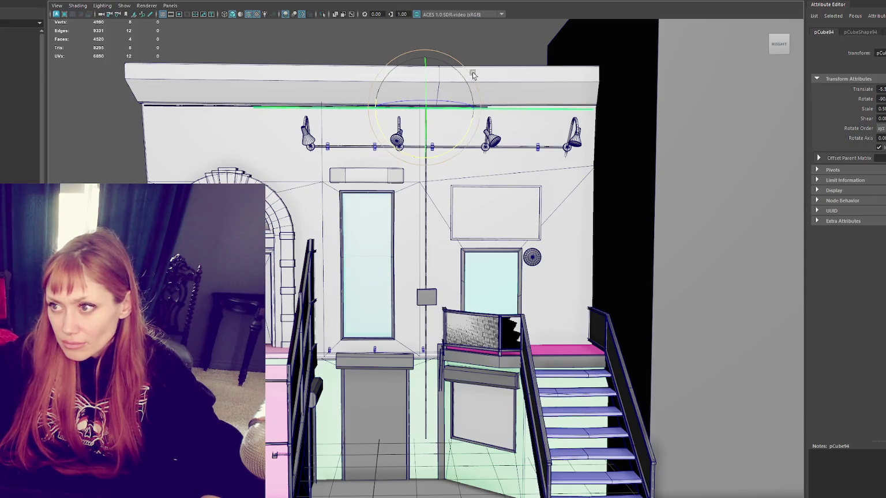
pyautogui.moveTo(469, 128); pyautogui.dragTo(429, 157)
pyautogui.press('w')
pyautogui.moveTo(388, 120)
pyautogui.mouseDown()
pyautogui.moveTo(215, 123)
pyautogui.moveTo(254, 119)
pyautogui.mouseUp()
pyautogui.press('f')
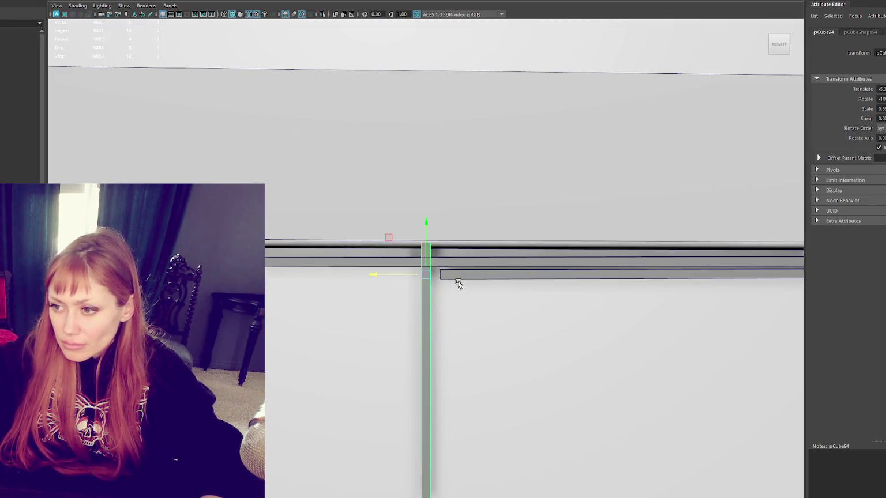
# Line up the vertical pole and lower it to meet the horizontal conduit.
pyautogui.moveTo(390, 274); pyautogui.dragTo(404, 274)
pyautogui.moveTo(435, 234); pyautogui.dragTo(448, 315)
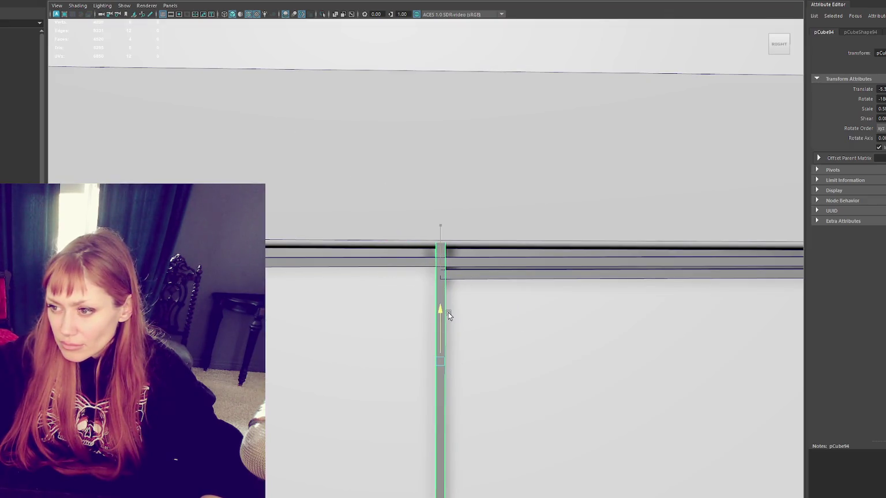
pyautogui.moveTo(444, 434)
pyautogui.mouseDown()
pyautogui.moveTo(453, 454)
pyautogui.moveTo(459, 437)
pyautogui.mouseUp()
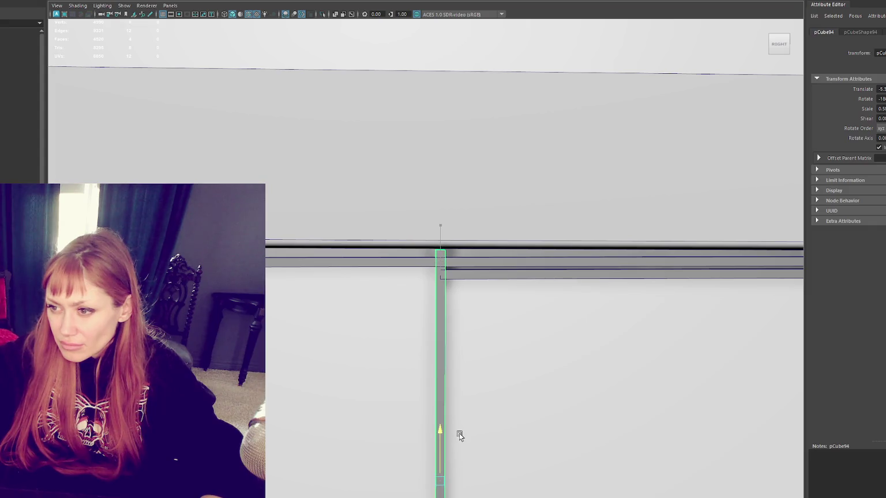
pyautogui.click(455, 278)
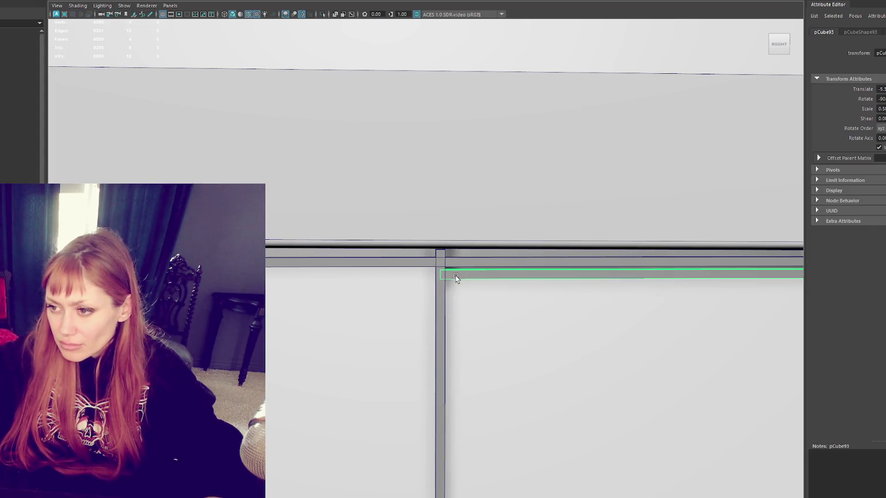
# Adjust the rotation of the conduit bar at the wall corner.
pyautogui.scroll(-5, 456, 278)
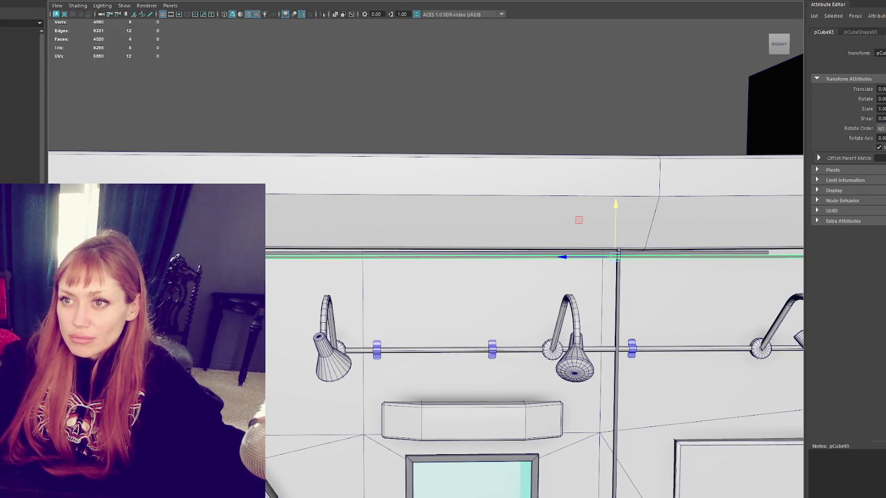
pyautogui.scroll(-3, 443, 241)
pyautogui.moveTo(443, 241)
pyautogui.mouseDown()
pyautogui.moveTo(490, 322)
pyautogui.moveTo(481, 285)
pyautogui.mouseUp()
pyautogui.scroll(3, 481, 284)
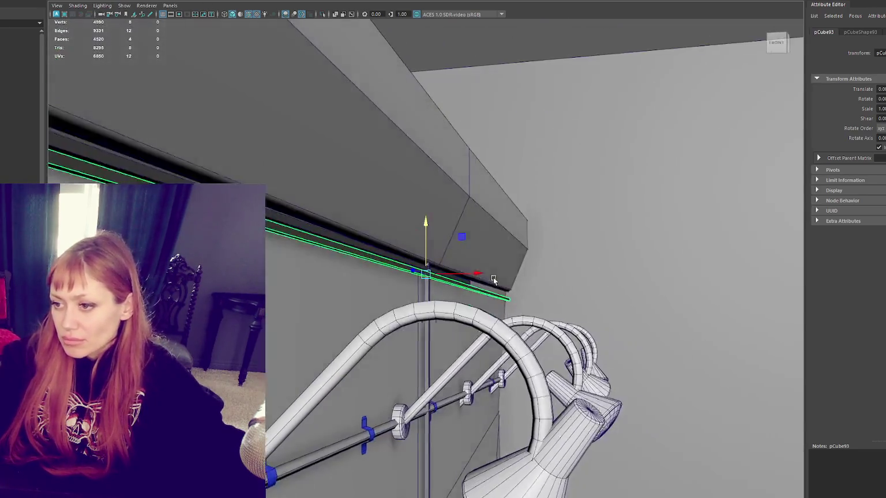
pyautogui.press('e')
pyautogui.moveTo(465, 248)
pyautogui.mouseDown()
pyautogui.moveTo(470, 261)
pyautogui.moveTo(425, 400)
pyautogui.mouseUp()
pyautogui.press('q')
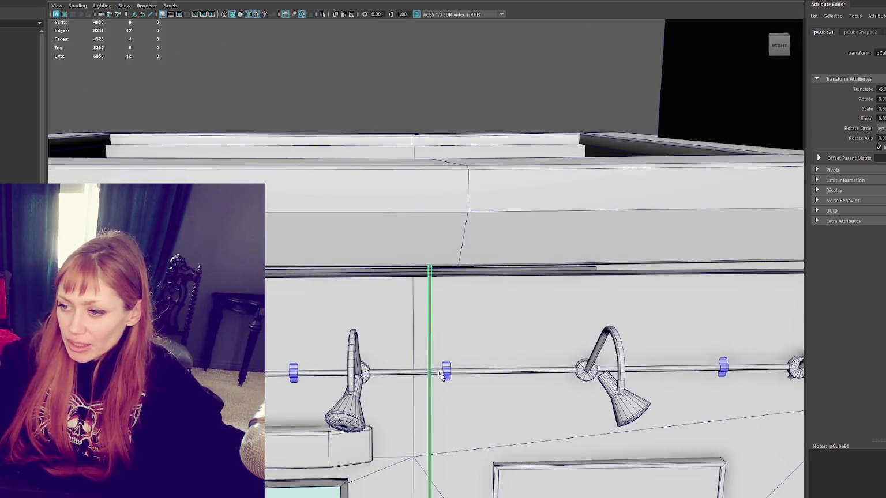
# Freeze the pole's position and scale values.
pyautogui.scroll(5, 460, 224)
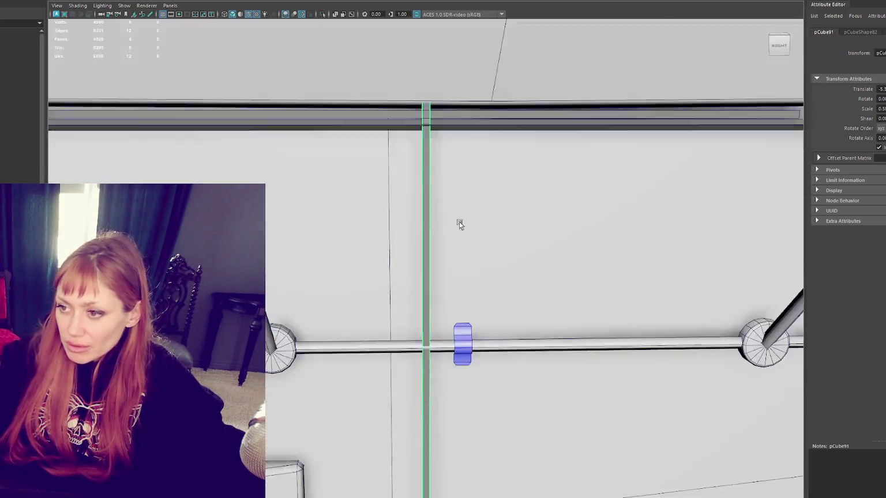
pyautogui.scroll(-4, 460, 224)
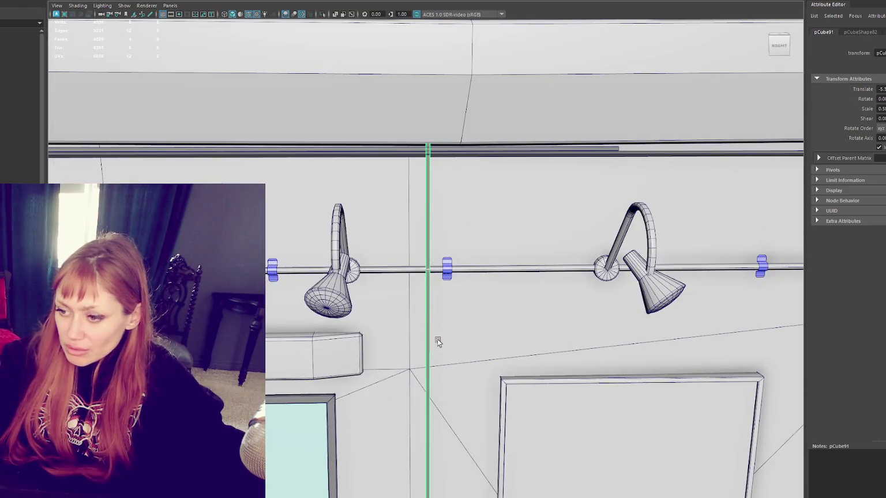
pyautogui.scroll(-6, 438, 340)
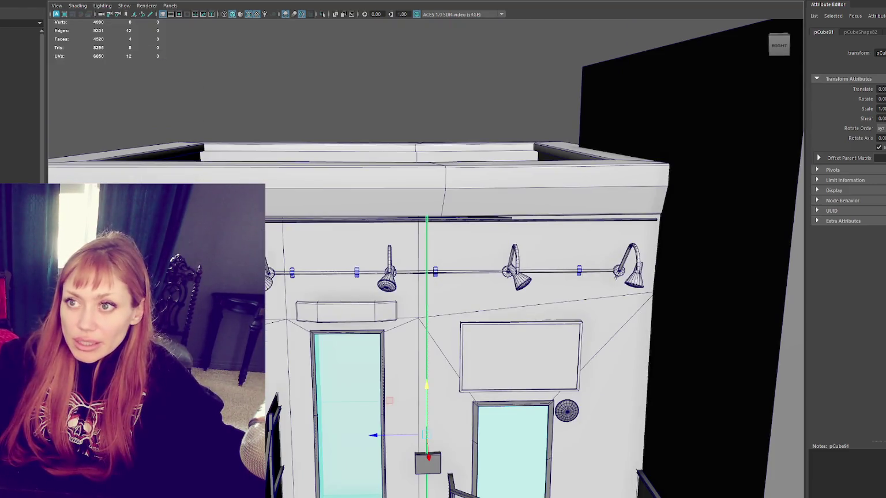
pyautogui.press('f')
pyautogui.press('e')
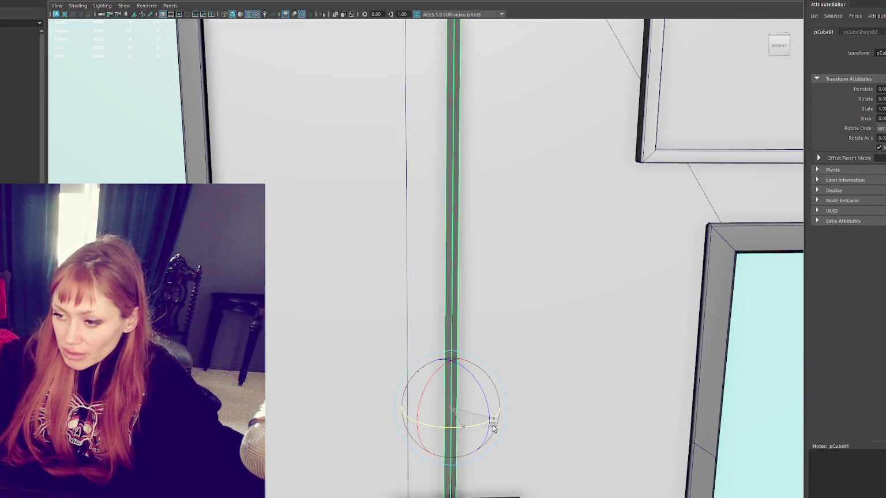
pyautogui.scroll(-5, 453, 231)
pyautogui.scroll(4, 534, 341)
# Select the horizontal conduit under the cornice for edge loop insertion.
pyautogui.moveTo(535, 340); pyautogui.dragTo(373, 167)
pyautogui.press('r')
pyautogui.moveTo(361, 106); pyautogui.dragTo(435, 237)
pyautogui.click(429, 226)
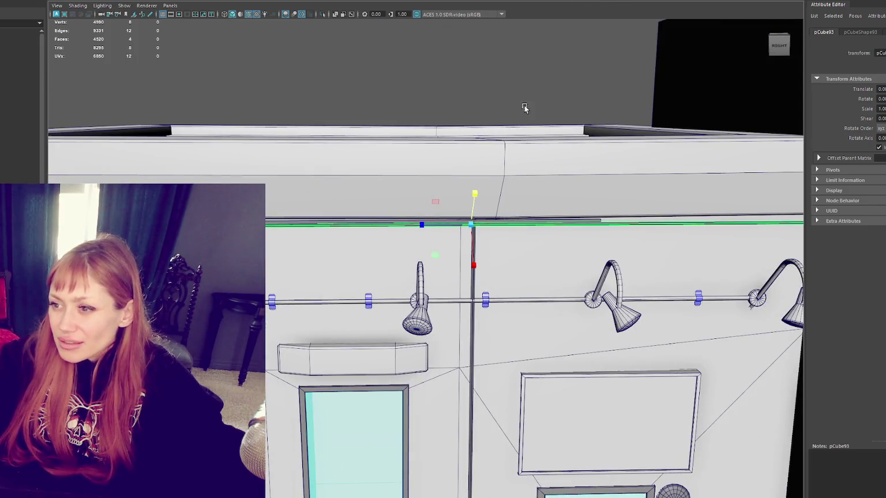
pyautogui.click(461, 224)
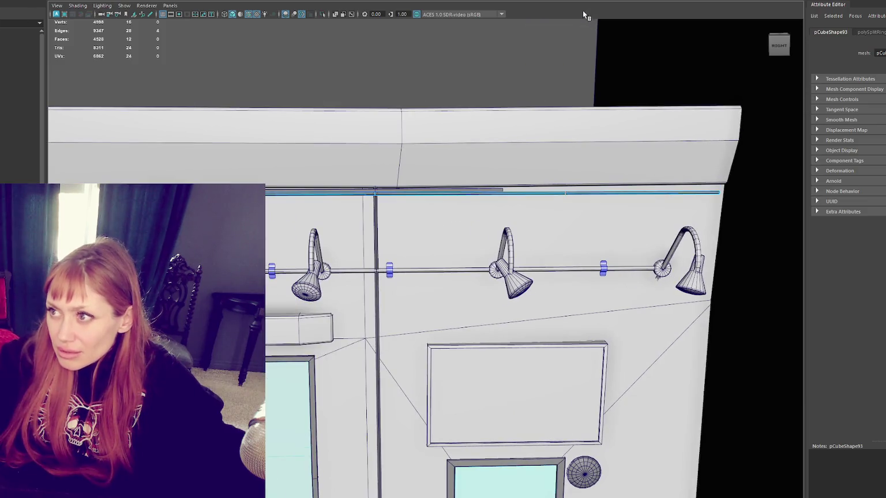
# Insert multiple edge loops into the conduit and pull the cable into a sagging V.
pyautogui.click(626, 167)
pyautogui.click(782, 87)
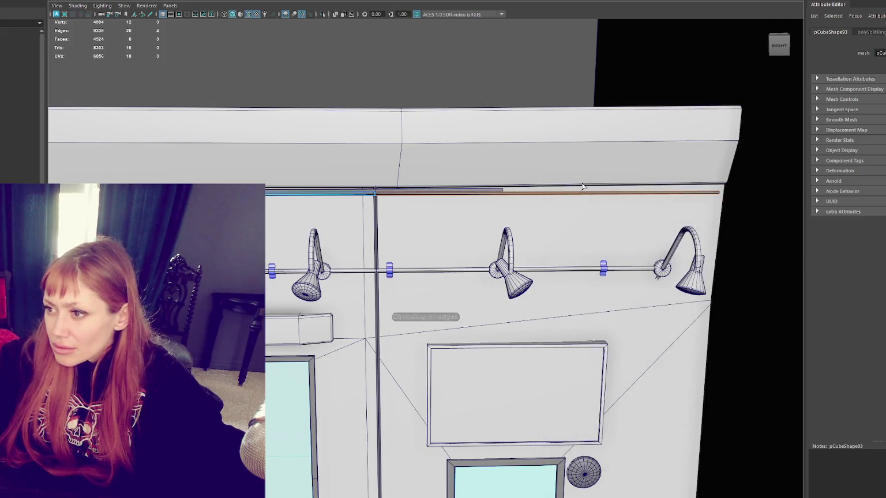
pyautogui.moveTo(557, 192)
pyautogui.mouseDown()
pyautogui.moveTo(545, 216)
pyautogui.moveTo(554, 242)
pyautogui.mouseUp()
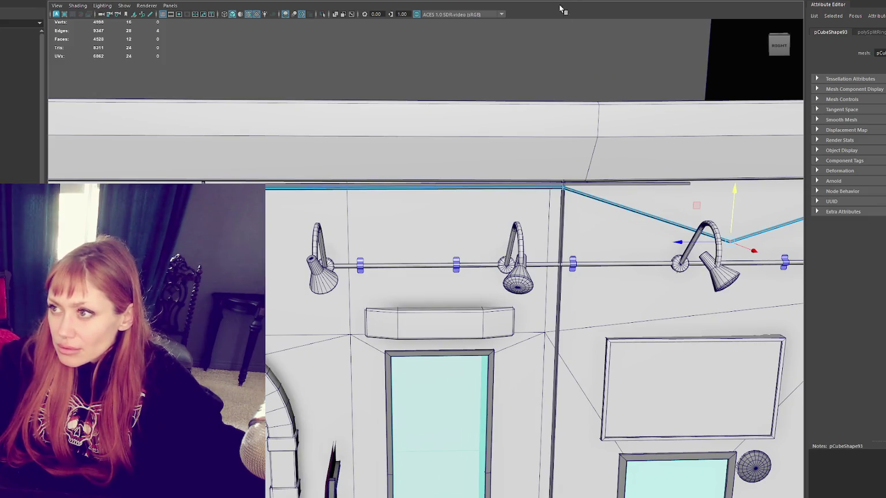
pyautogui.click(383, 160)
pyautogui.moveTo(384, 160); pyautogui.dragTo(382, 175)
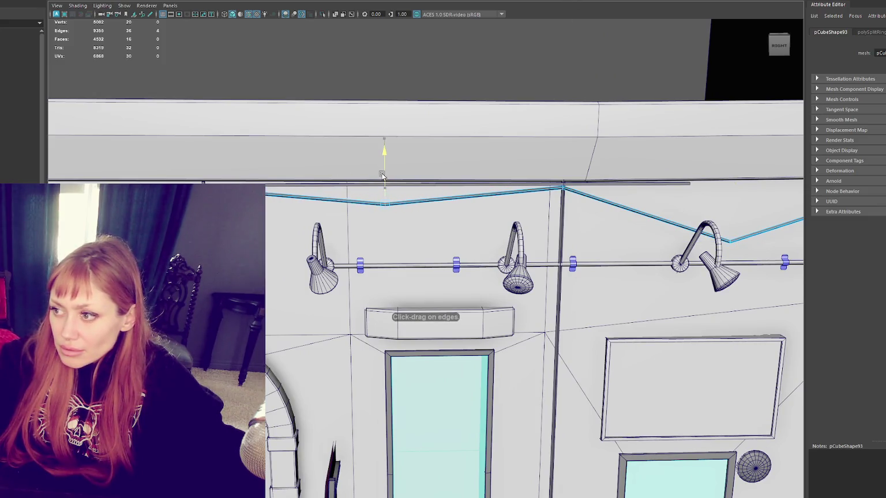
# Add more edge loops across the cable and let its right section sag lower.
pyautogui.moveTo(474, 171); pyautogui.dragTo(468, 177)
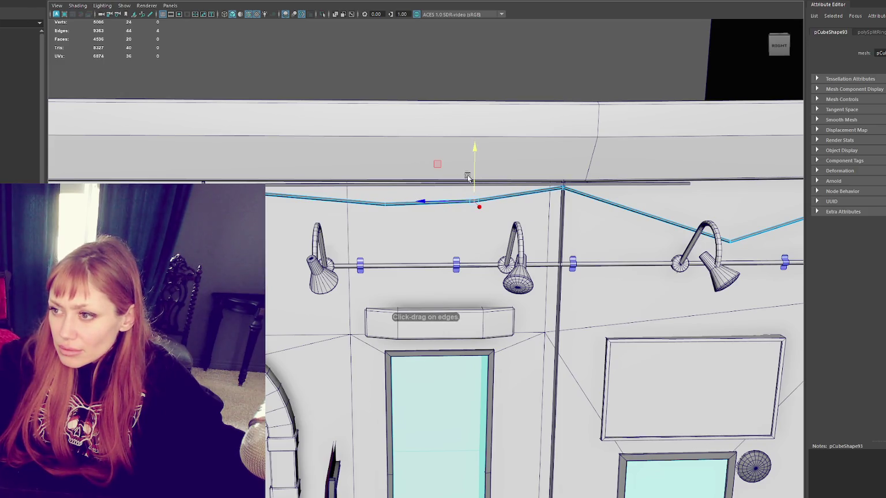
pyautogui.click(284, 195)
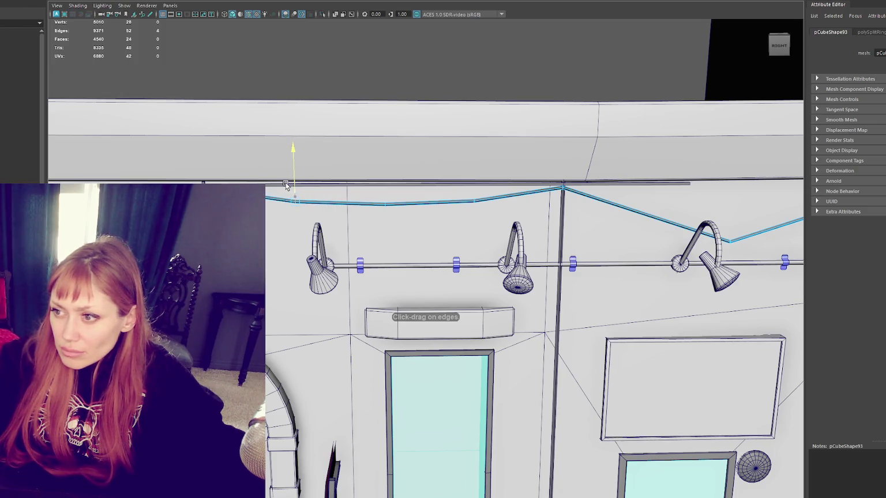
pyautogui.scroll(-2, 285, 185)
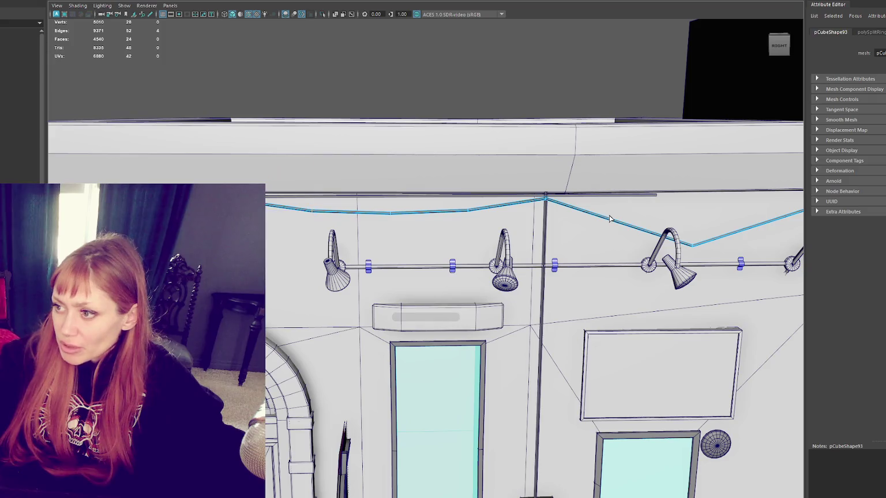
pyautogui.moveTo(621, 204); pyautogui.dragTo(618, 205)
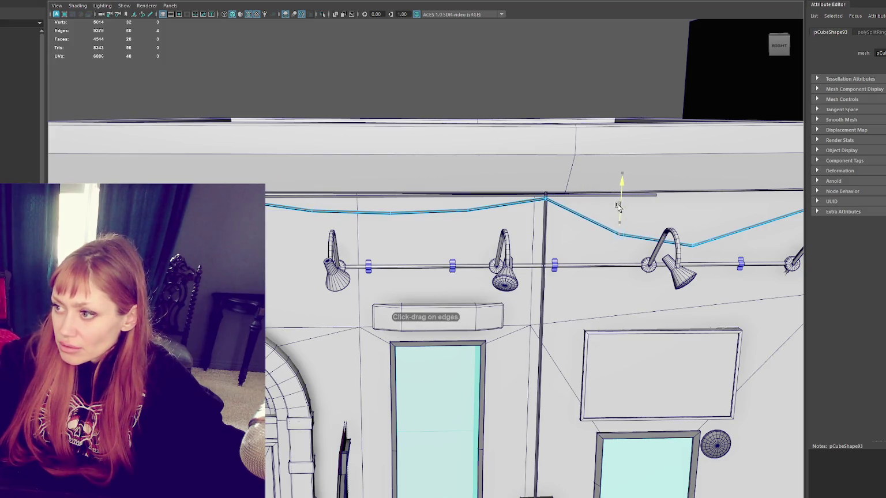
pyautogui.click(773, 207)
pyautogui.moveTo(773, 207); pyautogui.dragTo(771, 211)
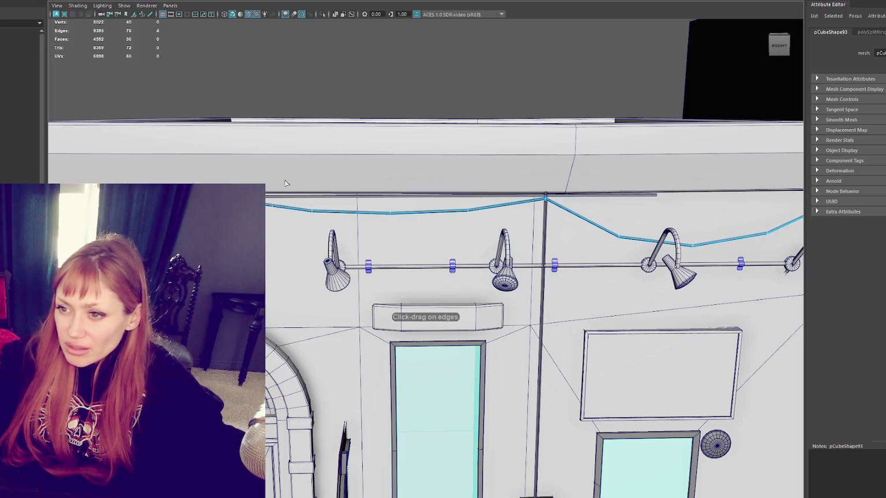
pyautogui.keyDown('ctrl'); pyautogui.click(267, 175); pyautogui.keyUp('ctrl')
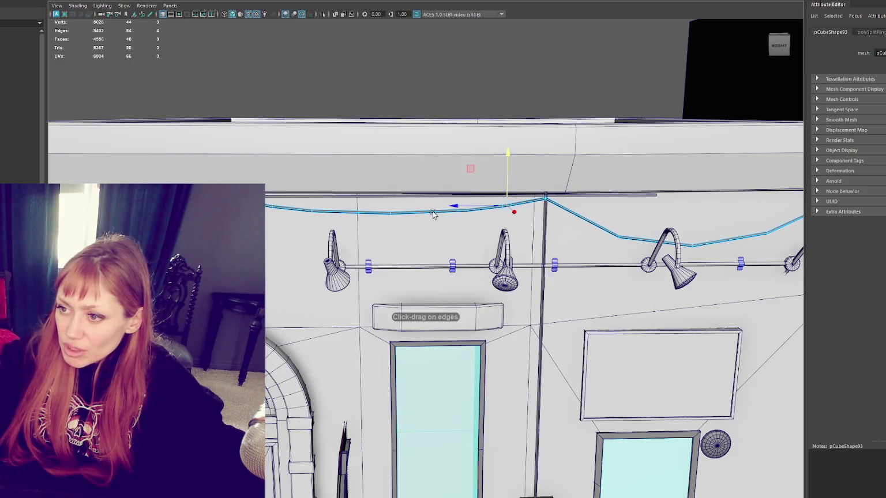
pyautogui.keyDown('ctrl'); pyautogui.click(427, 195); pyautogui.keyUp('ctrl')
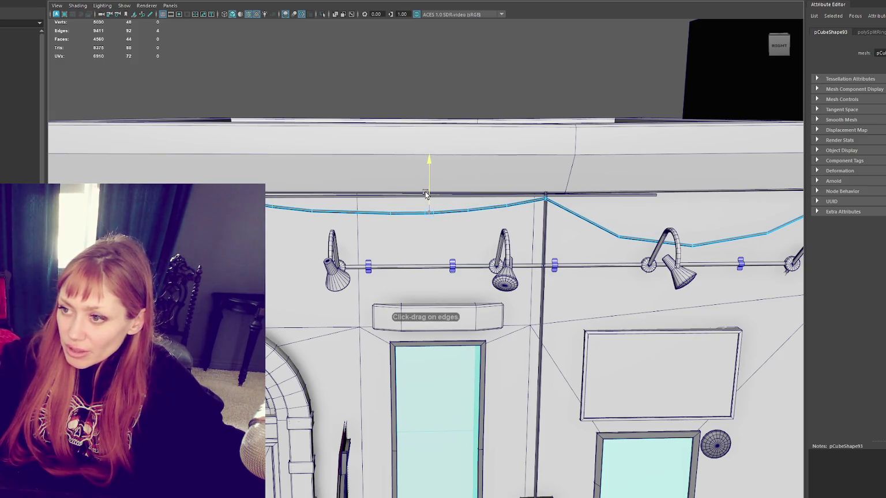
pyautogui.keyDown('ctrl'); pyautogui.click(351, 192); pyautogui.keyUp('ctrl')
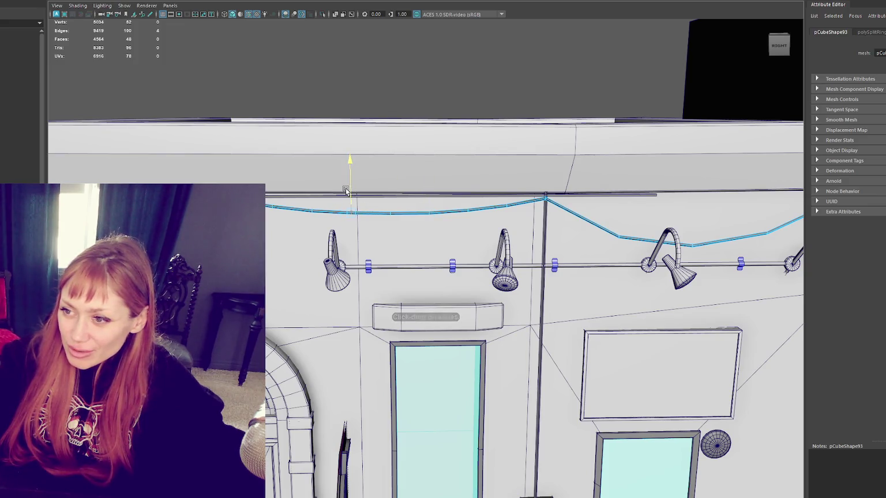
# Switch the cable to vertex editing and reselect it.
pyautogui.rightClick(474, 94)
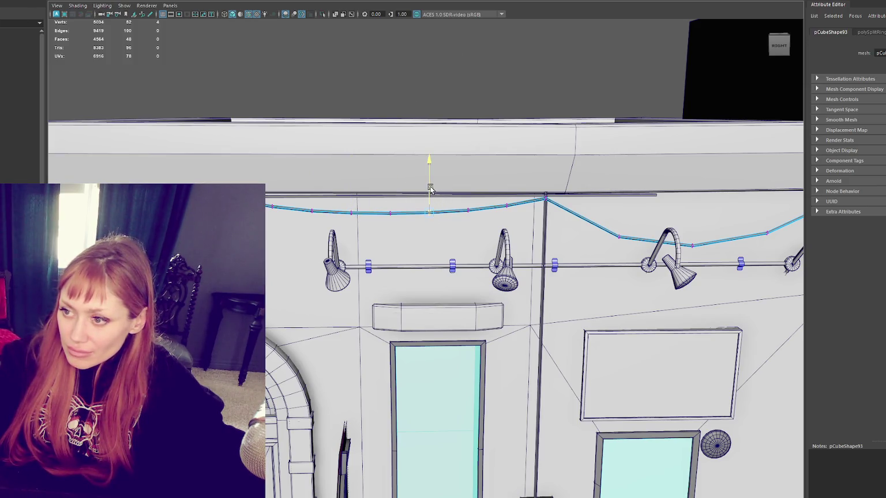
pyautogui.click(532, 69)
pyautogui.scroll(-5, 532, 70)
pyautogui.scroll(6, 472, 164)
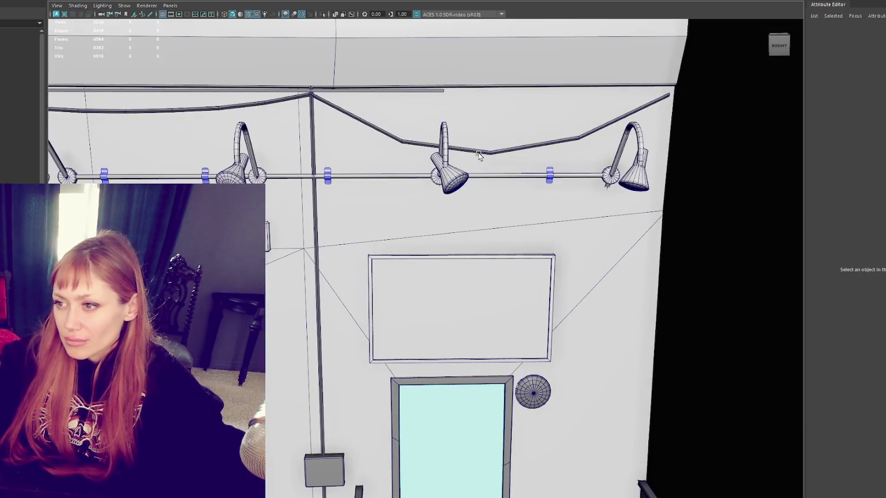
pyautogui.click(479, 155)
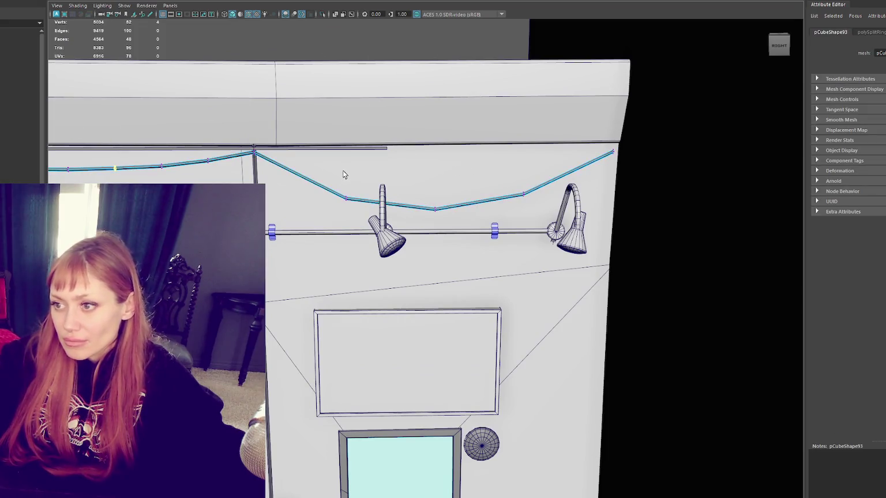
pyautogui.scroll(-3, 391, 148)
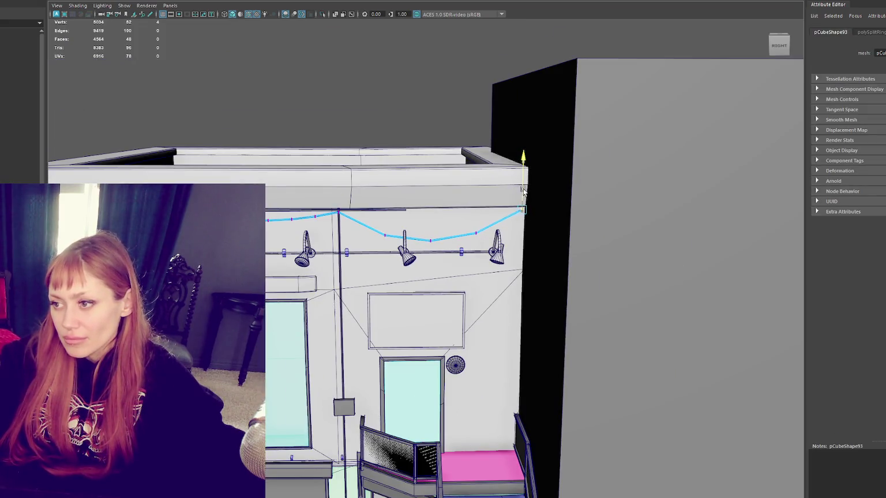
pyautogui.press('e')
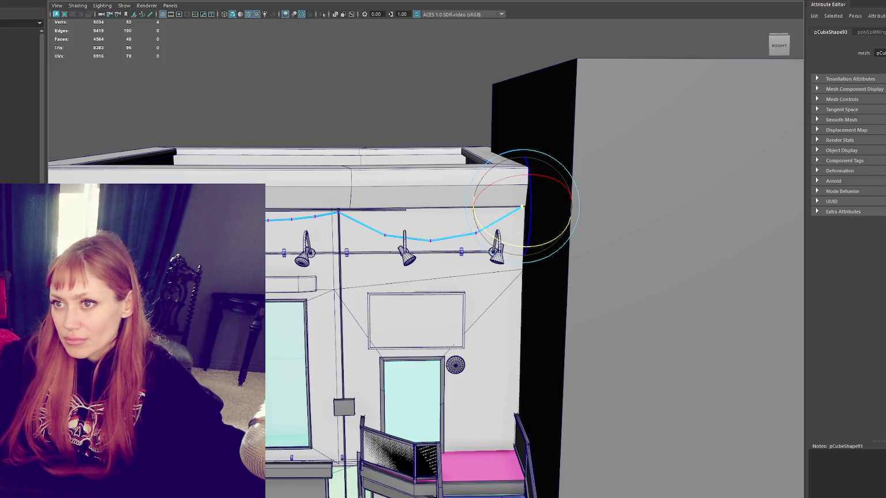
# Nudge the cable's end vertex and move its middle vertices vertically.
pyautogui.keyDown('alt'); pyautogui.moveTo(404, 75); pyautogui.dragTo(391, 75); pyautogui.keyUp('alt')
pyautogui.press('w')
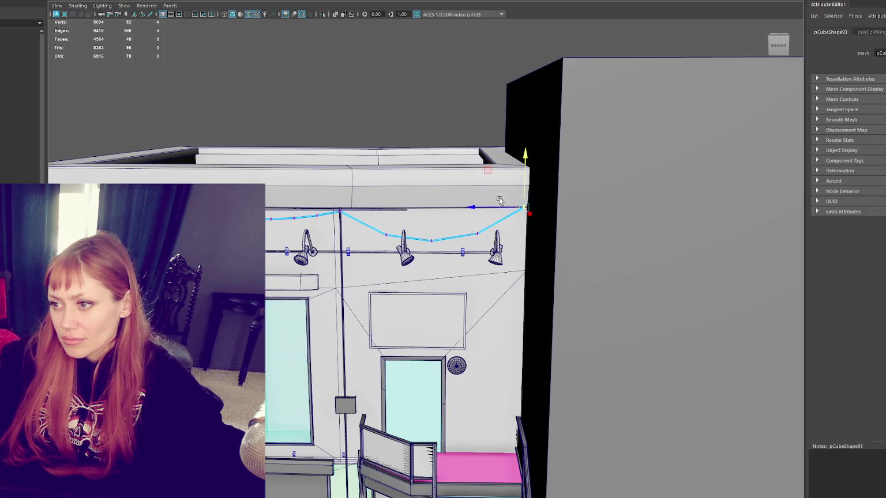
pyautogui.moveTo(481, 209); pyautogui.dragTo(485, 209)
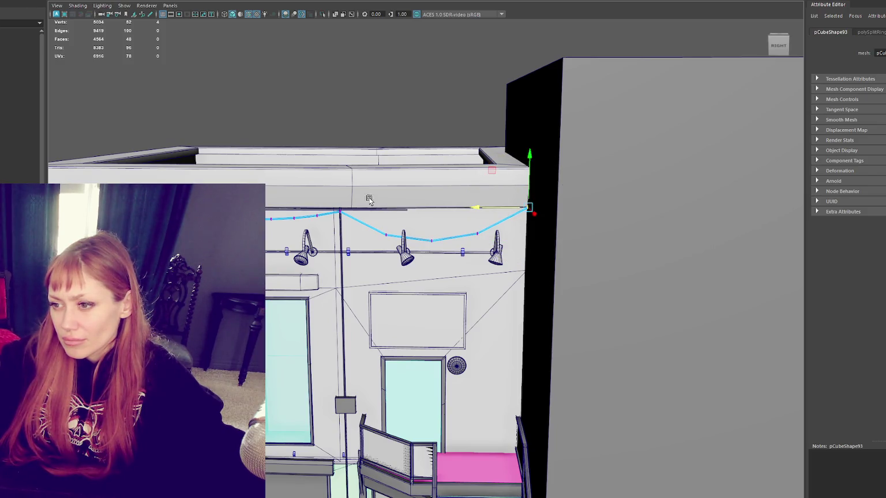
pyautogui.moveTo(478, 289); pyautogui.dragTo(478, 287)
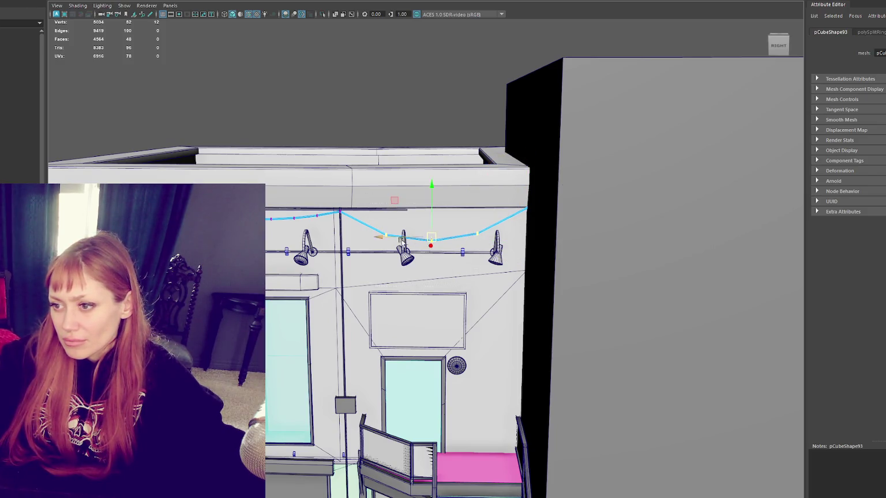
pyautogui.moveTo(347, 197); pyautogui.dragTo(347, 192)
pyautogui.click(341, 191)
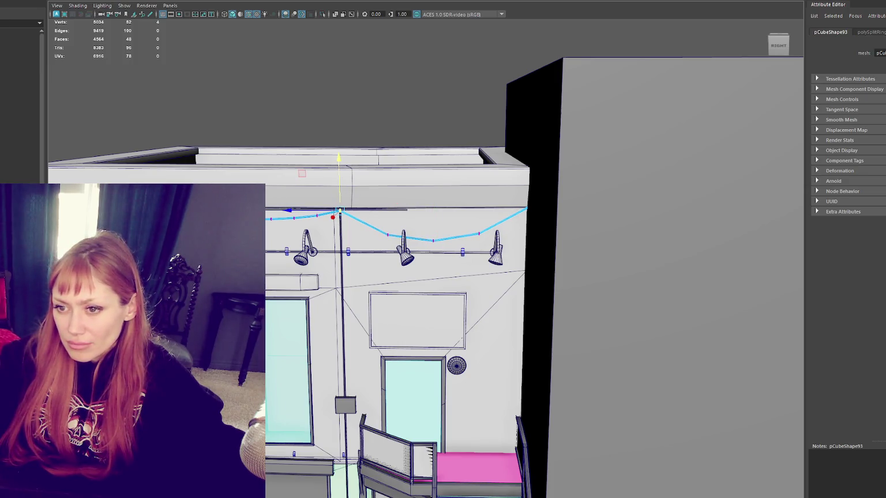
pyautogui.scroll(2, 439, 231)
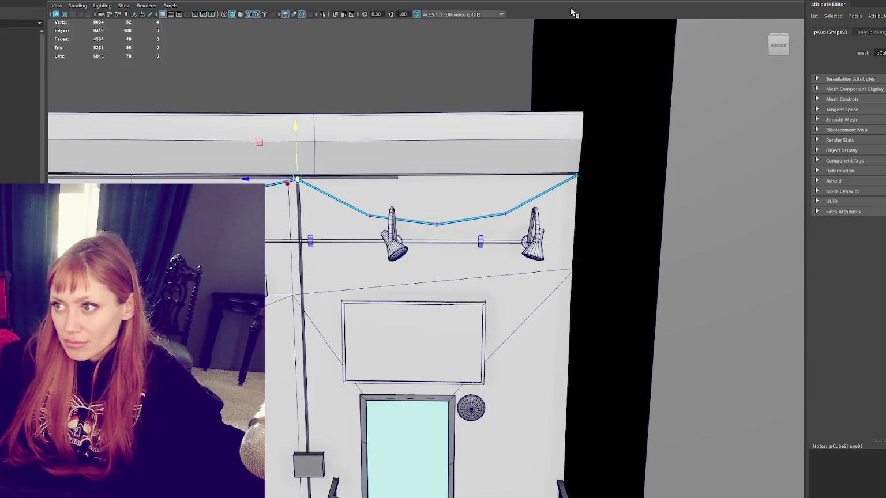
# Insert extra segments along the cable's sagging span and near its right end.
pyautogui.click(330, 177)
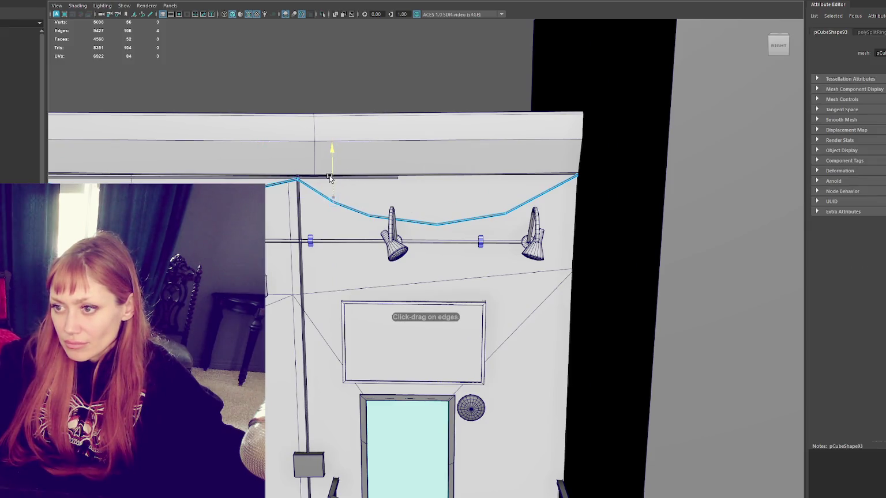
pyautogui.click(542, 172)
pyautogui.press('q')
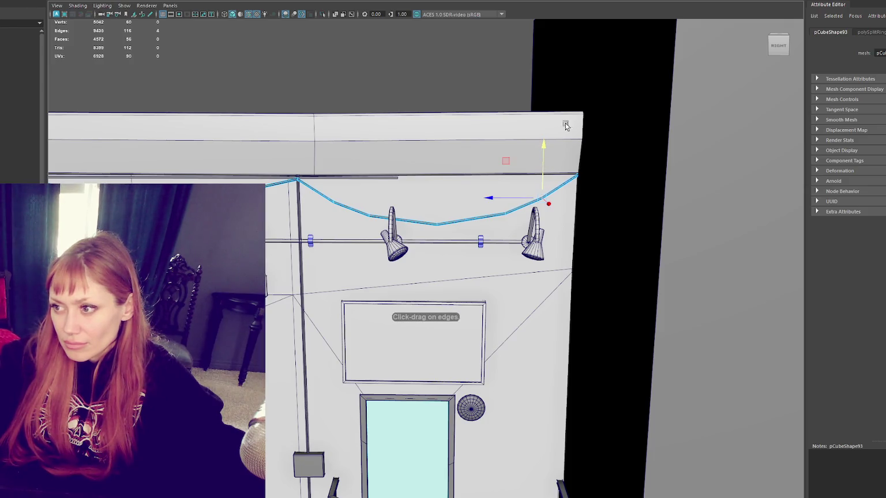
pyautogui.press('g')
pyautogui.click(472, 186)
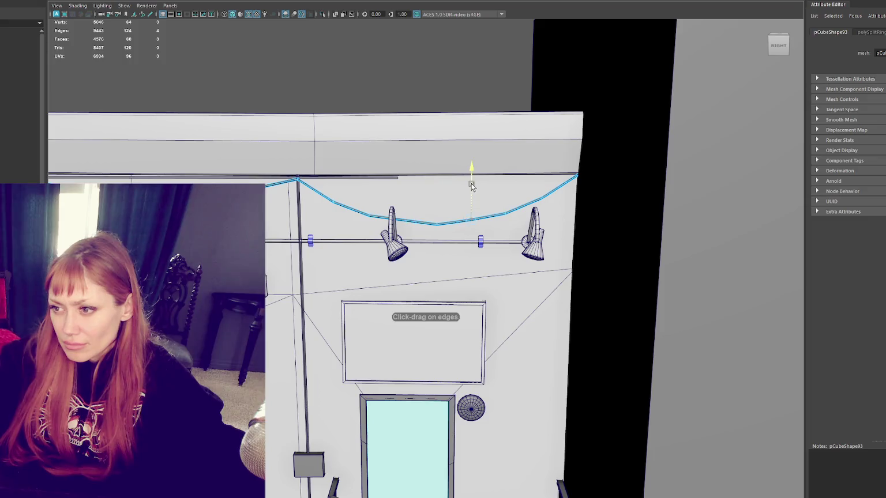
pyautogui.click(403, 193)
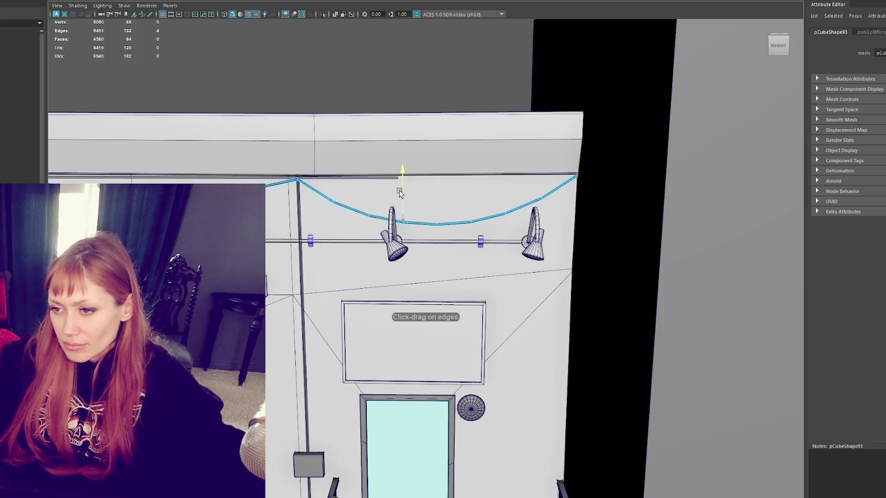
pyautogui.moveTo(352, 211); pyautogui.dragTo(561, 117)
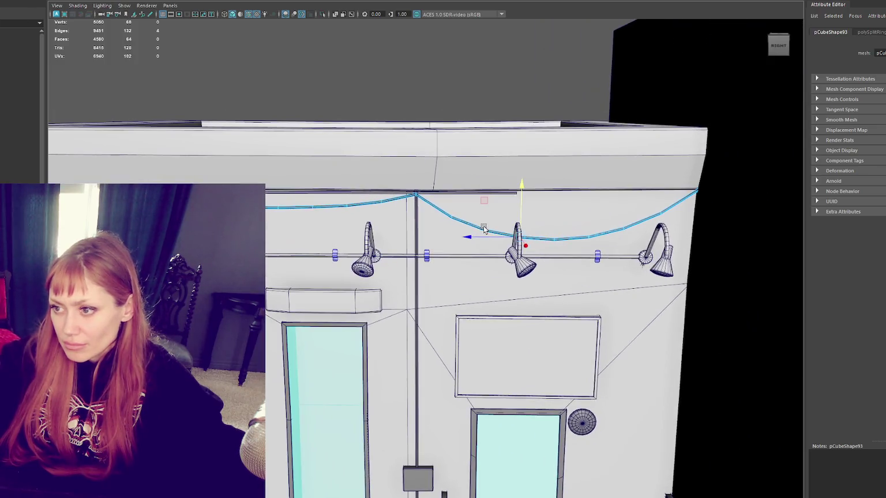
# Reselect the cable and box-select vertices along it in vertex mode.
pyautogui.click(450, 208)
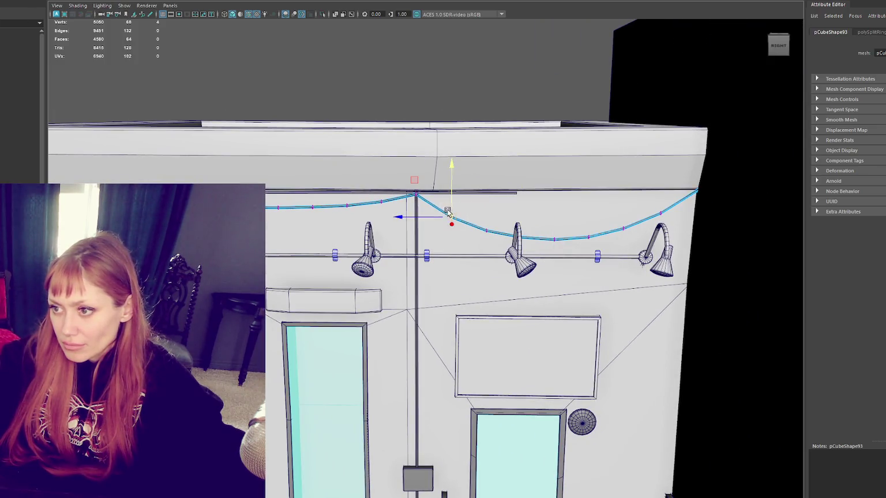
pyautogui.click(489, 85)
pyautogui.moveTo(510, 71)
pyautogui.mouseDown()
pyautogui.moveTo(378, 158)
pyautogui.moveTo(465, 109)
pyautogui.moveTo(590, 172)
pyautogui.moveTo(473, 122)
pyautogui.moveTo(465, 211)
pyautogui.mouseUp()
pyautogui.click(465, 196)
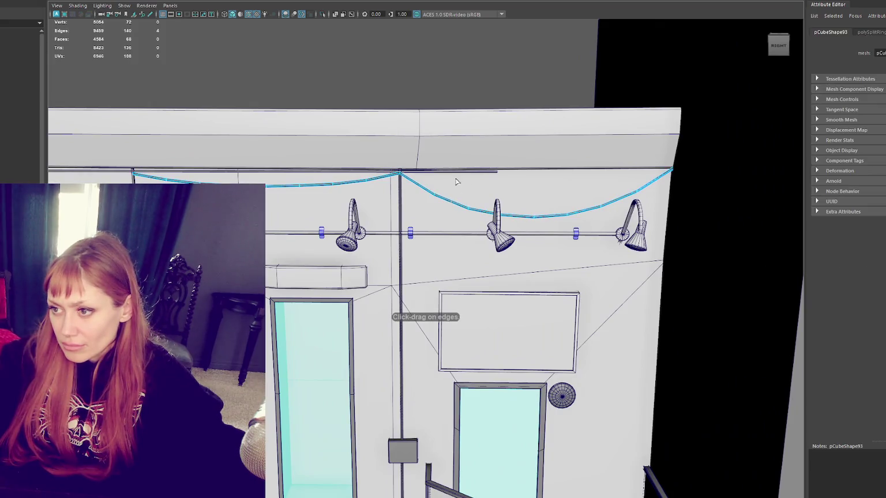
pyautogui.click(450, 179)
pyautogui.scroll(2, 470, 167)
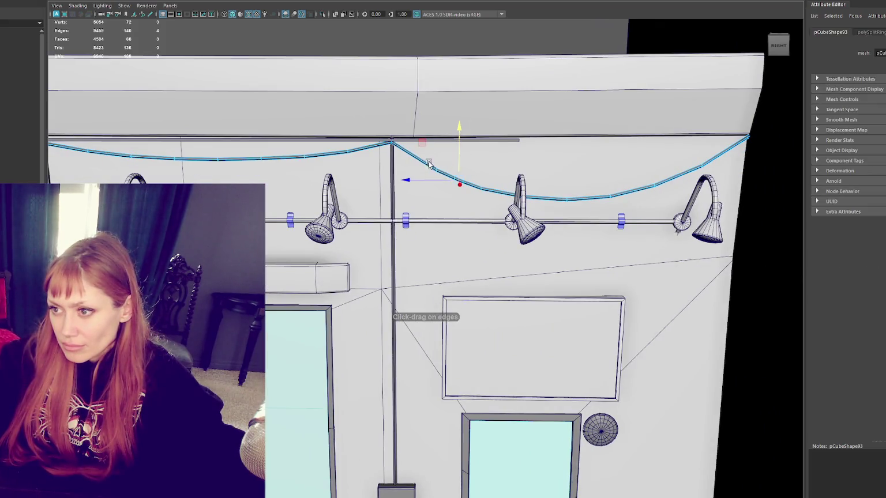
pyautogui.rightClick(455, 99)
pyautogui.moveTo(427, 148); pyautogui.dragTo(447, 191)
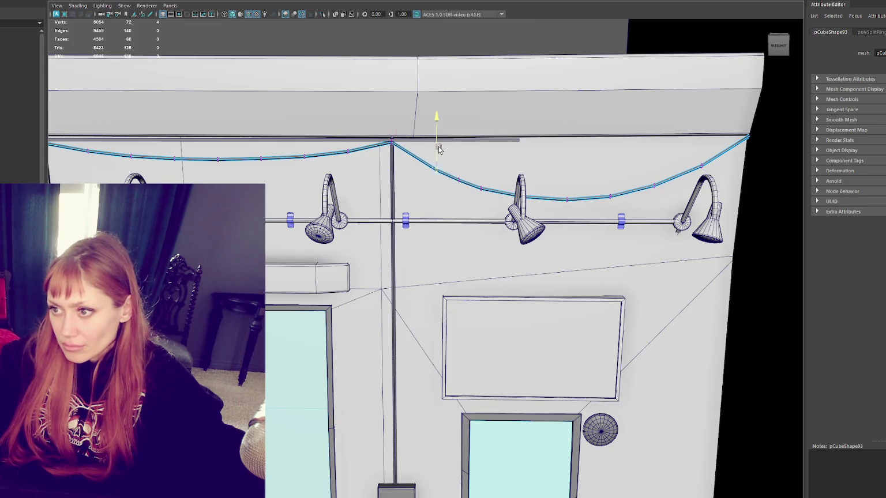
# Add five more segments along the span toward the right-hand lamp, then clear the selection.
pyautogui.press('g')
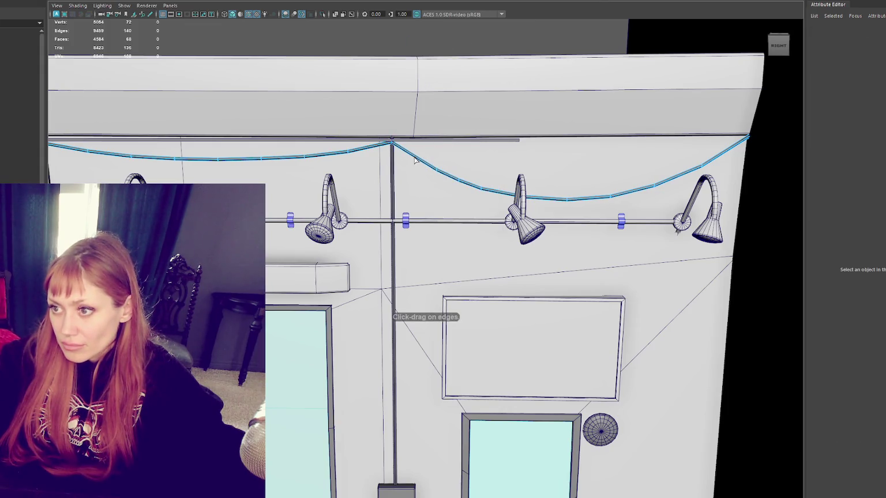
pyautogui.click(413, 157)
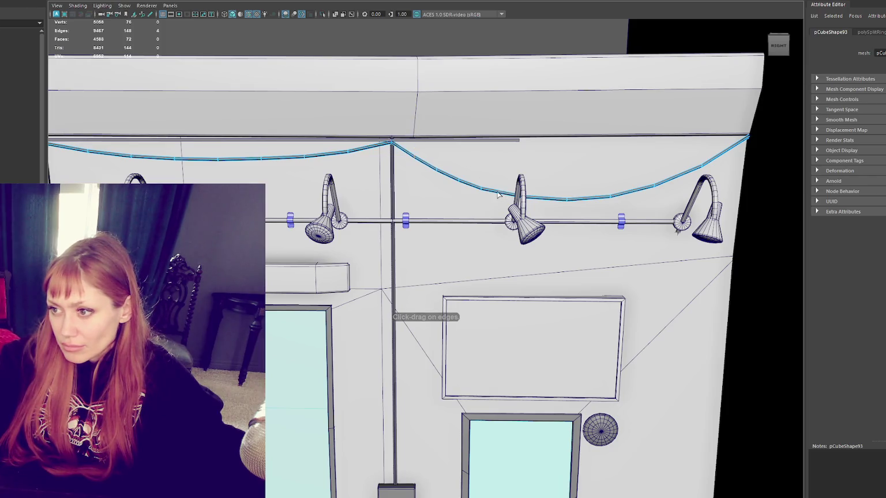
pyautogui.click(546, 199)
pyautogui.click(542, 167)
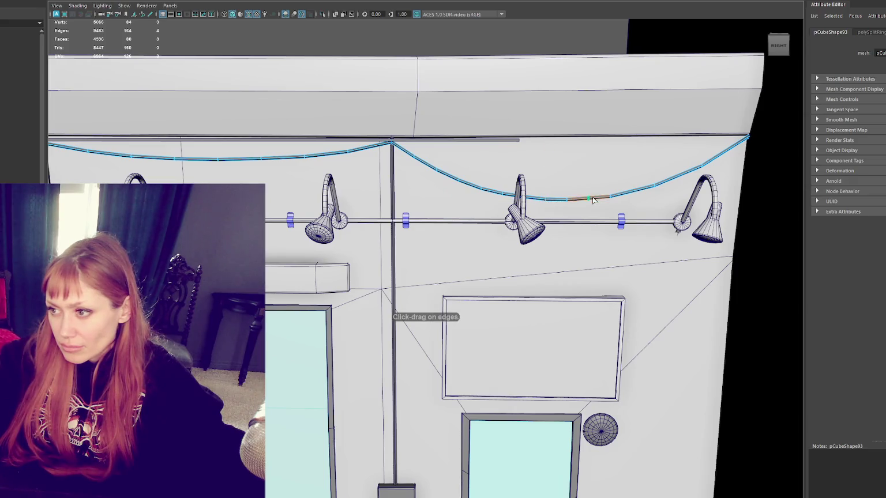
pyautogui.click(636, 189)
pyautogui.click(669, 176)
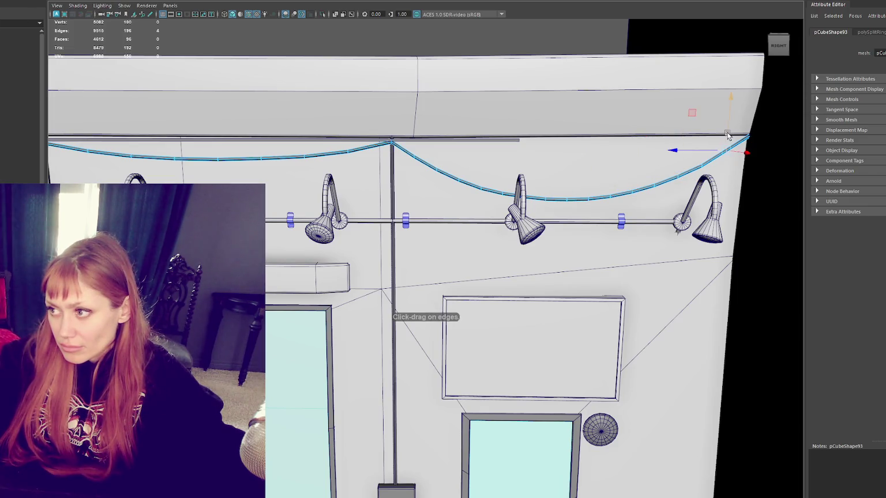
pyautogui.scroll(-3, 577, 135)
pyautogui.press('F8')
pyautogui.scroll(-3, 421, 69)
pyautogui.click(243, 105)
pyautogui.scroll(5, 422, 238)
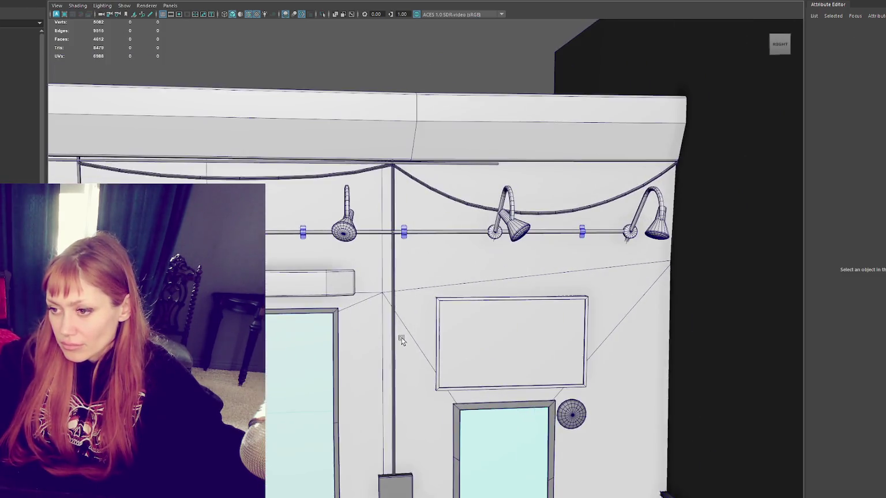
# Insert an edge loop on the vertical conduit pole and slide it to the ledge height.
pyautogui.click(419, 237)
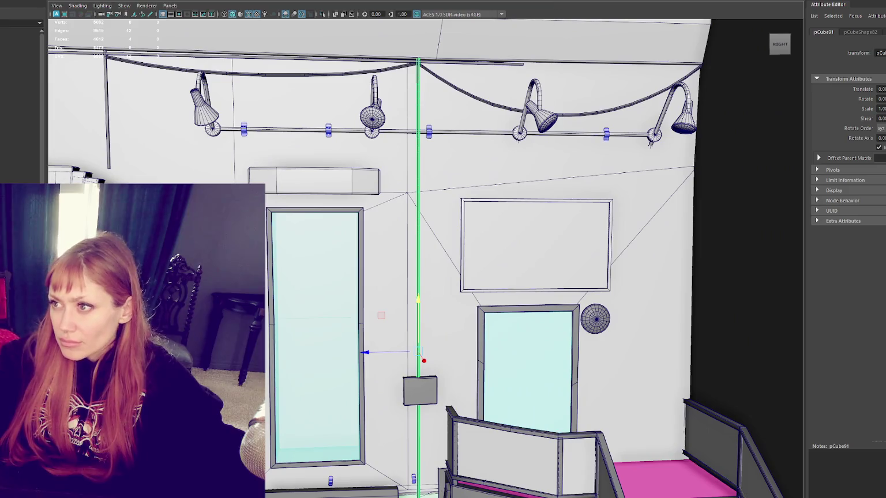
pyautogui.click(418, 254)
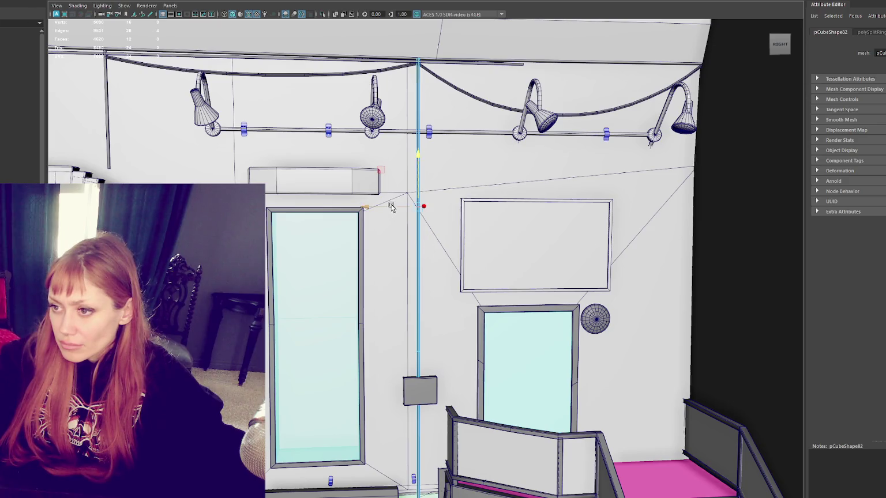
pyautogui.moveTo(425, 204); pyautogui.dragTo(466, 182)
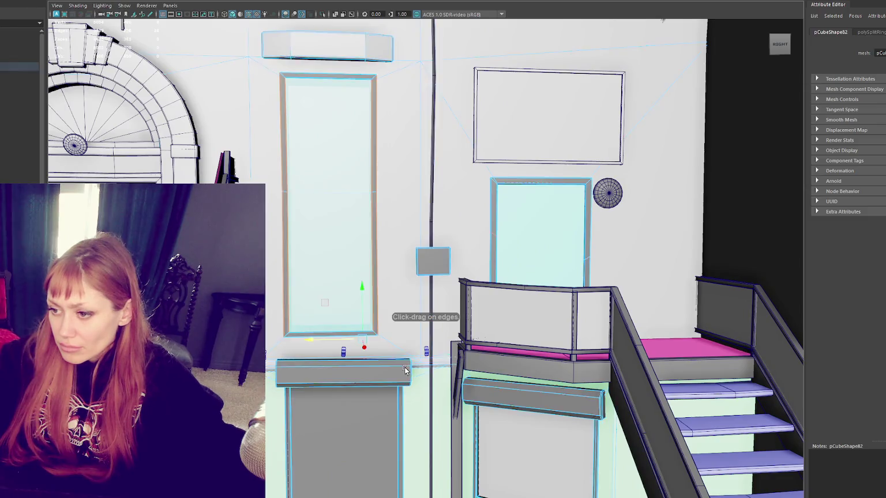
pyautogui.moveTo(404, 369); pyautogui.dragTo(406, 367)
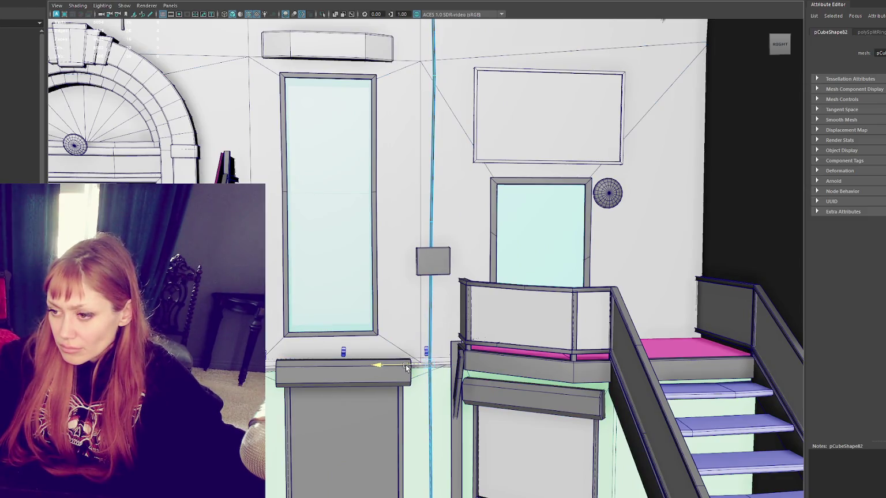
pyautogui.scroll(-5, 406, 366)
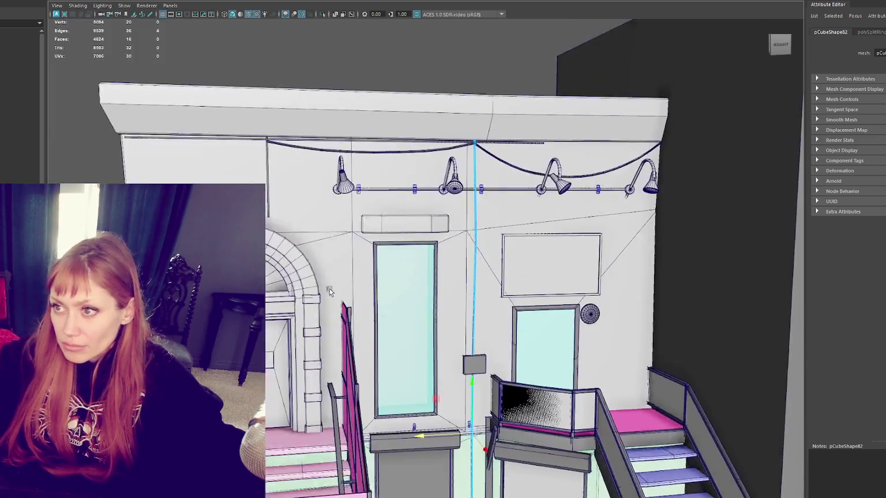
pyautogui.moveTo(329, 292); pyautogui.dragTo(340, 305)
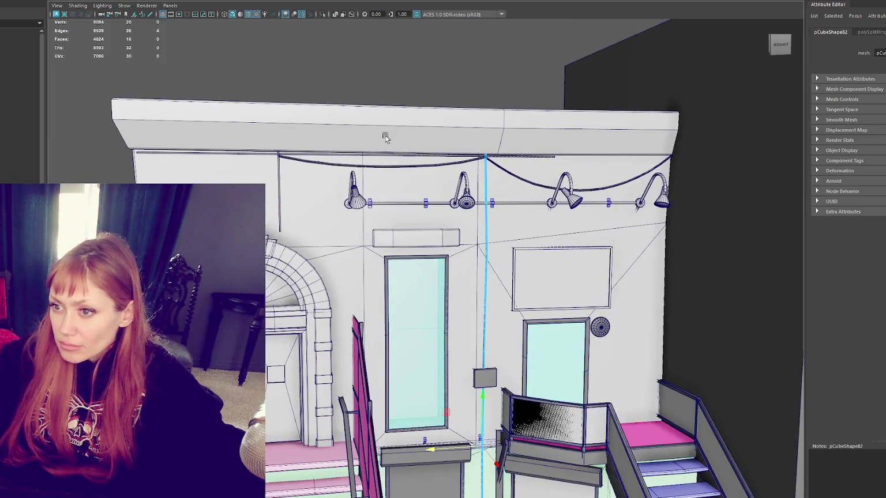
pyautogui.click(284, 194)
# Add an edge loop to the left conduit pole and turn it around its vertical axis.
pyautogui.click(278, 188)
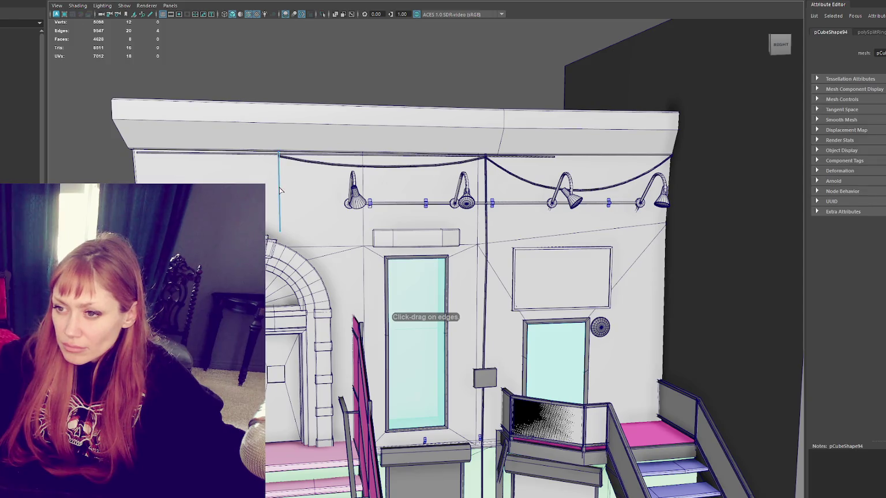
pyautogui.rightClick(294, 119)
pyautogui.click(362, 61)
pyautogui.press('f')
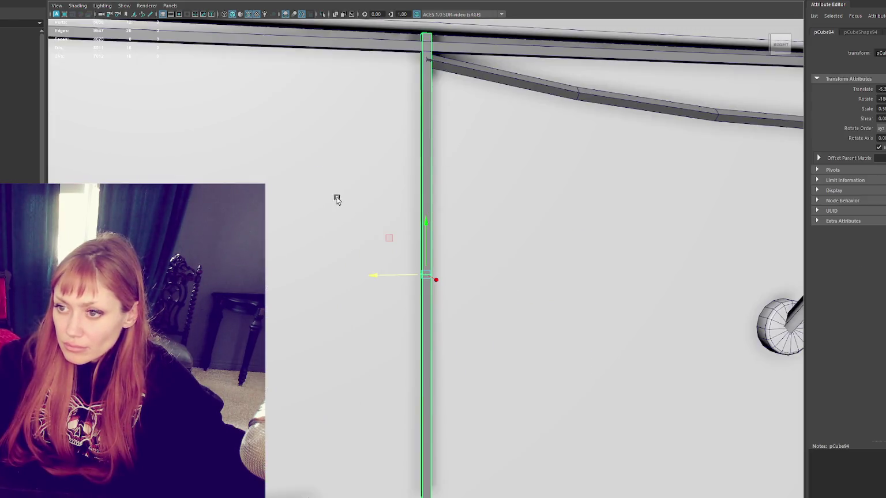
pyautogui.press('e')
pyautogui.moveTo(455, 281); pyautogui.dragTo(480, 279)
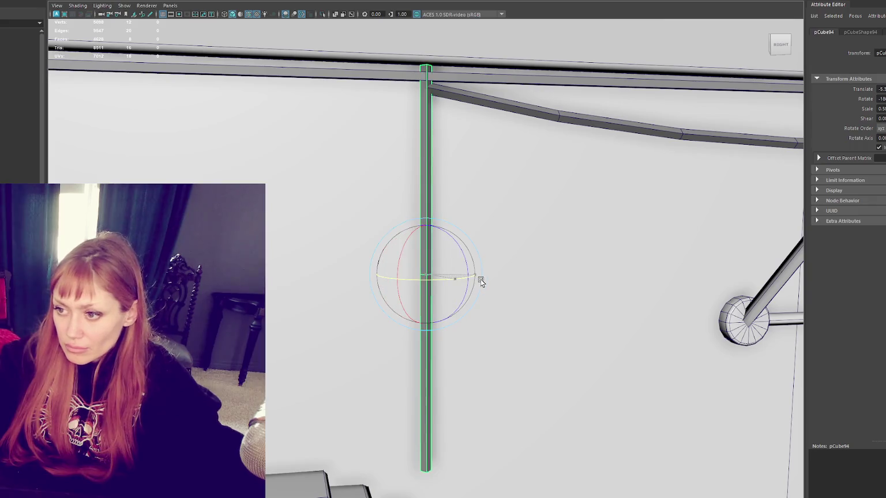
pyautogui.scroll(-1, 481, 281)
# Select the sagging cable's end vertex and frame it for moving.
pyautogui.click(442, 118)
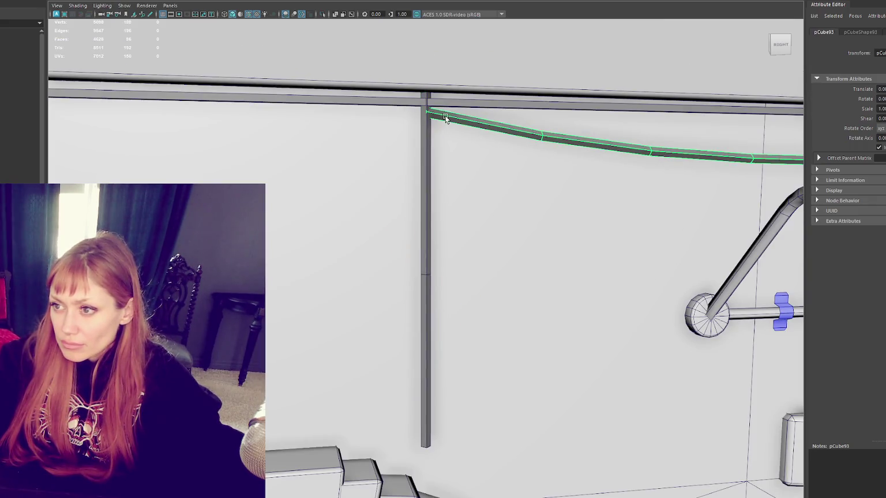
pyautogui.press('F9')
pyautogui.click(426, 111)
pyautogui.press('w')
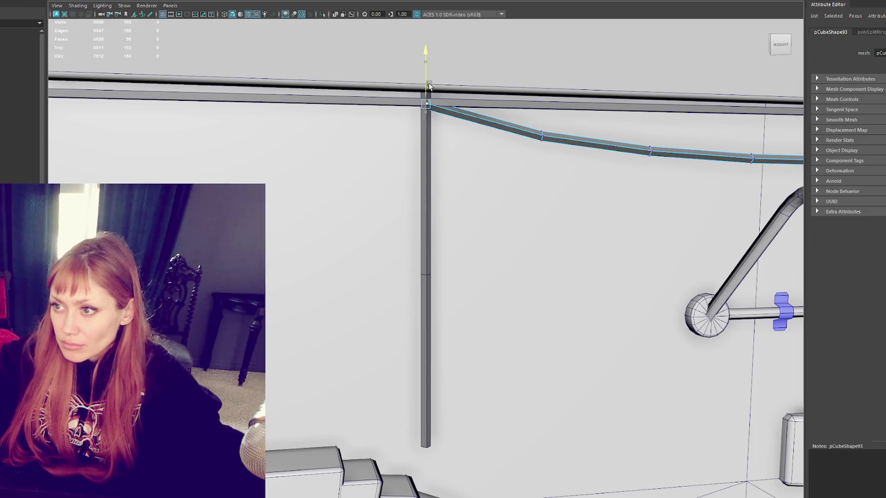
pyautogui.press('f')
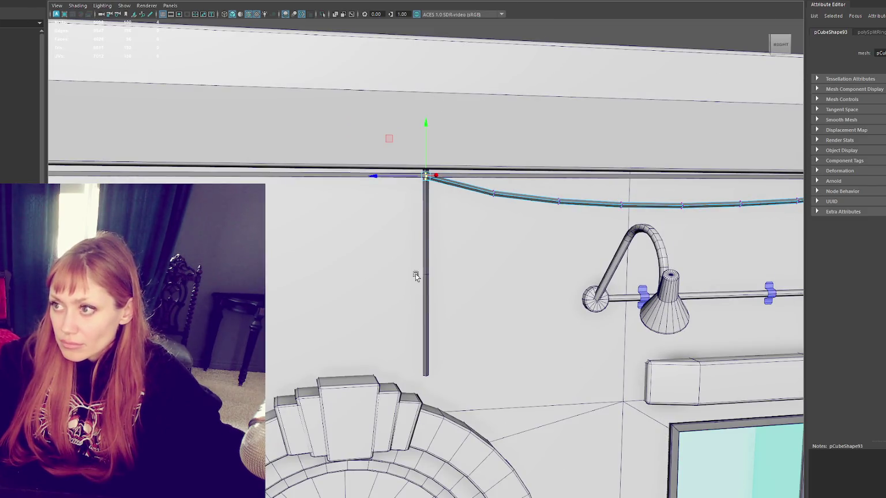
# Straighten the pole's vertices to meet the cable end, then frame the whole building.
pyautogui.click(426, 273)
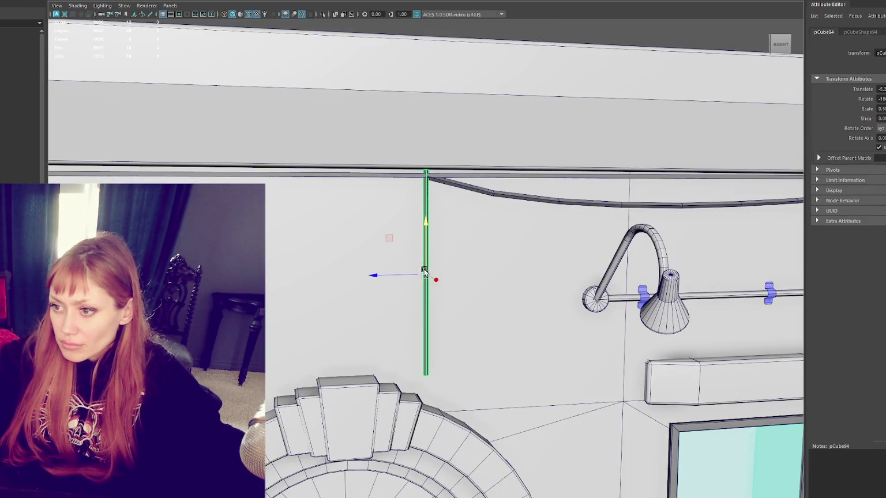
pyautogui.press('F9')
pyautogui.moveTo(449, 340)
pyautogui.mouseDown()
pyautogui.moveTo(378, 400)
pyautogui.moveTo(391, 377)
pyautogui.mouseUp()
pyautogui.moveTo(453, 271); pyautogui.dragTo(405, 276)
pyautogui.moveTo(404, 170); pyautogui.dragTo(408, 171)
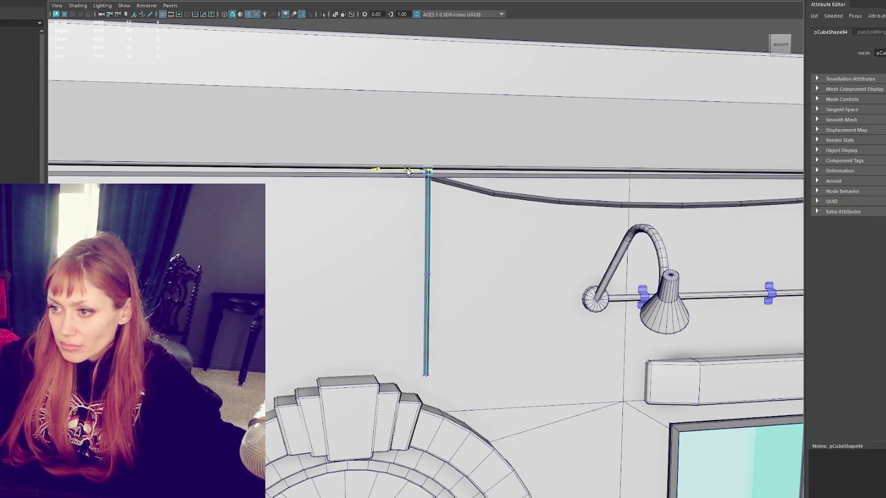
pyautogui.rightClick(567, 26)
pyautogui.press('a')
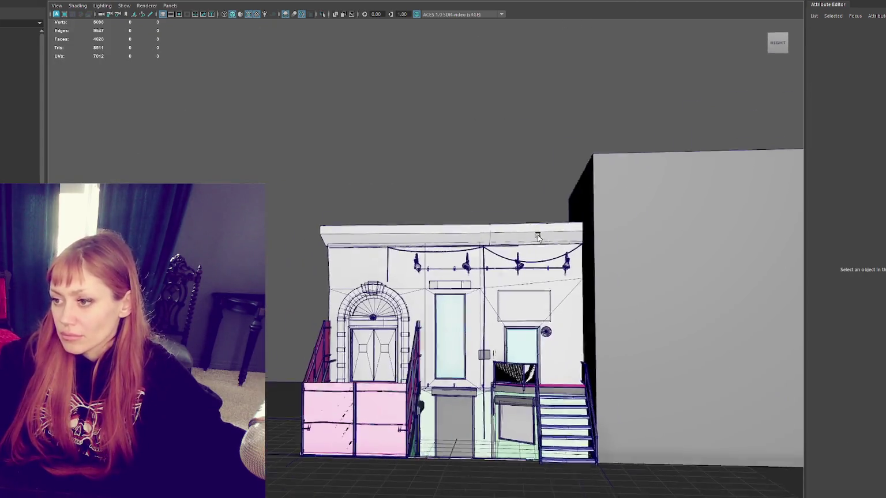
pyautogui.moveTo(537, 235); pyautogui.dragTo(576, 173)
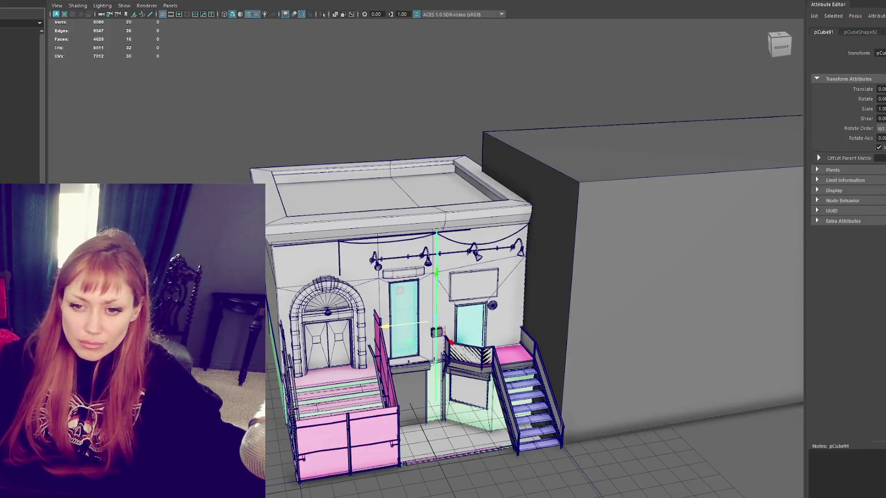
# Select Front_Door2 within the Building_01 group and frame it in view.
pyautogui.click(437, 277)
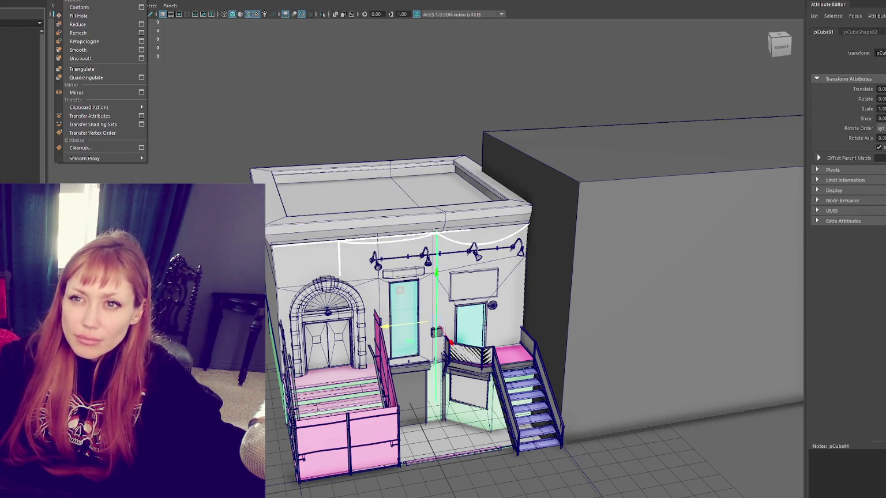
pyautogui.click(404, 237)
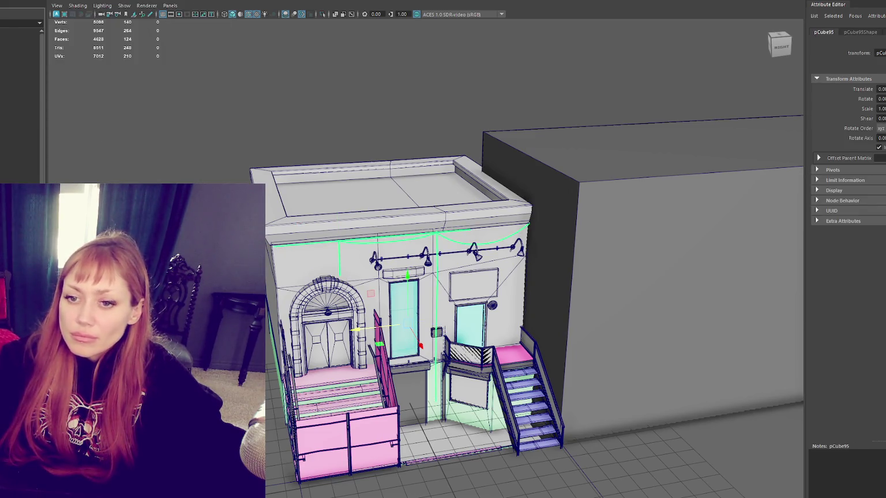
pyautogui.click(1, 67)
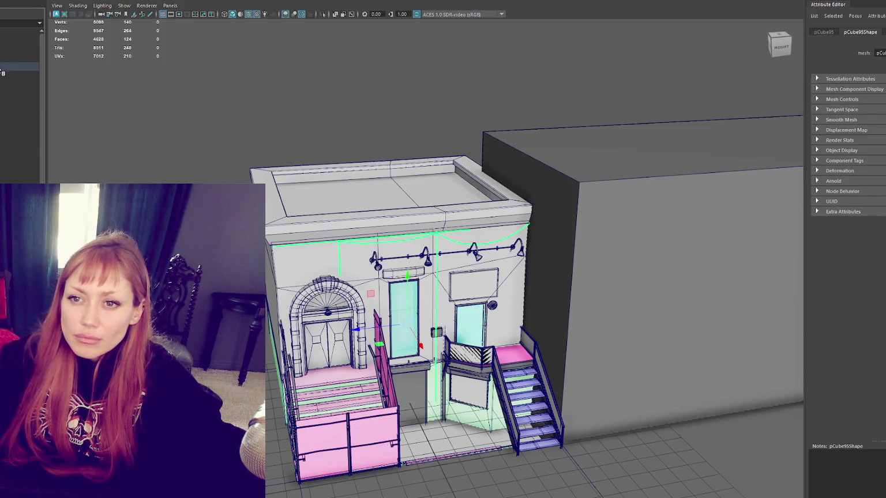
pyautogui.click(17, 134)
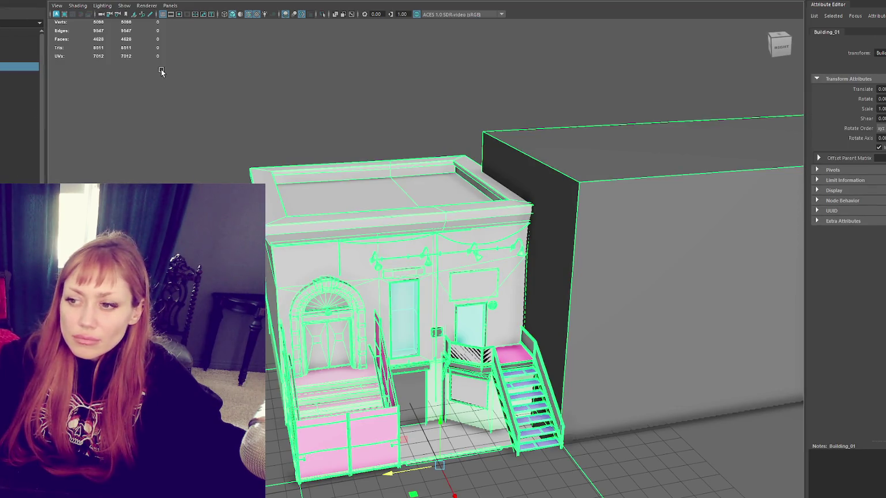
pyautogui.press('f')
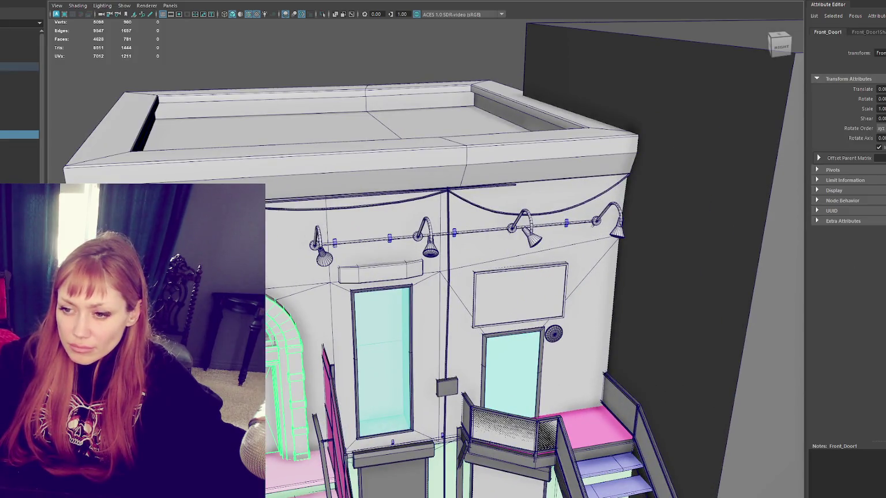
pyautogui.press('Right')
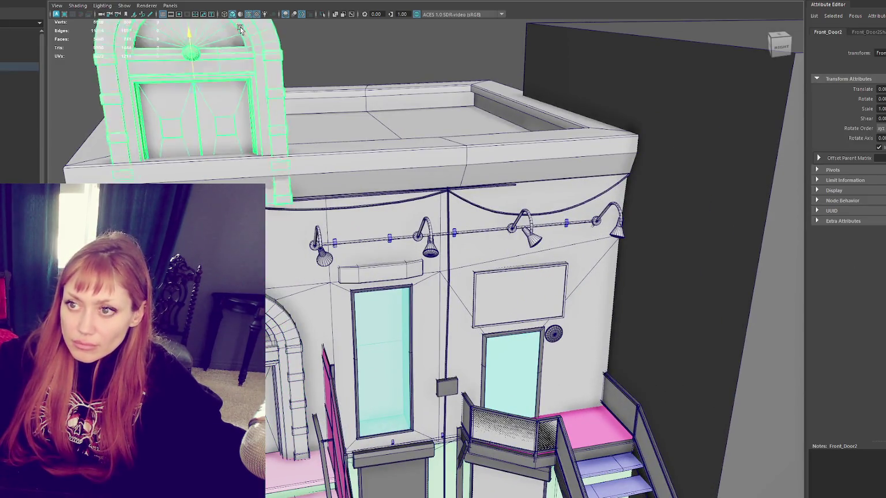
pyautogui.press('f')
# Delete the unwanted door faces from Front_Door2 in face mode.
pyautogui.rightClick(373, 93)
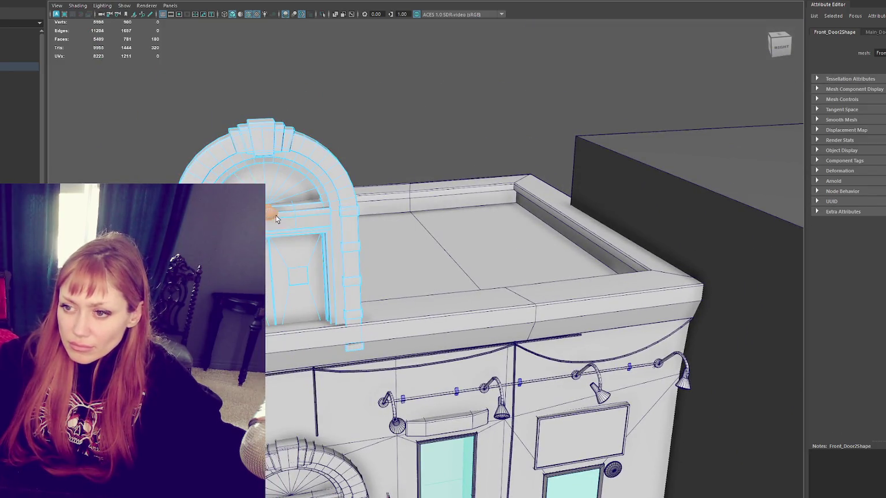
pyautogui.moveTo(168, 124); pyautogui.dragTo(448, 322)
pyautogui.press('Delete')
pyautogui.rightClick(420, 104)
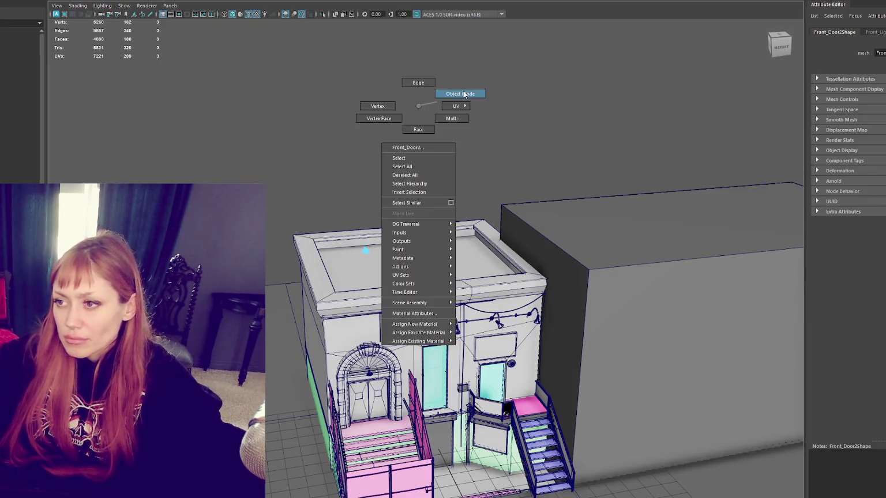
# Move the leftover Front_Door2 piece onto the tall teal door, then select Building_01.
pyautogui.click(459, 91)
pyautogui.press('w')
pyautogui.moveTo(365, 251)
pyautogui.mouseDown()
pyautogui.moveTo(344, 352)
pyautogui.moveTo(445, 344)
pyautogui.mouseUp()
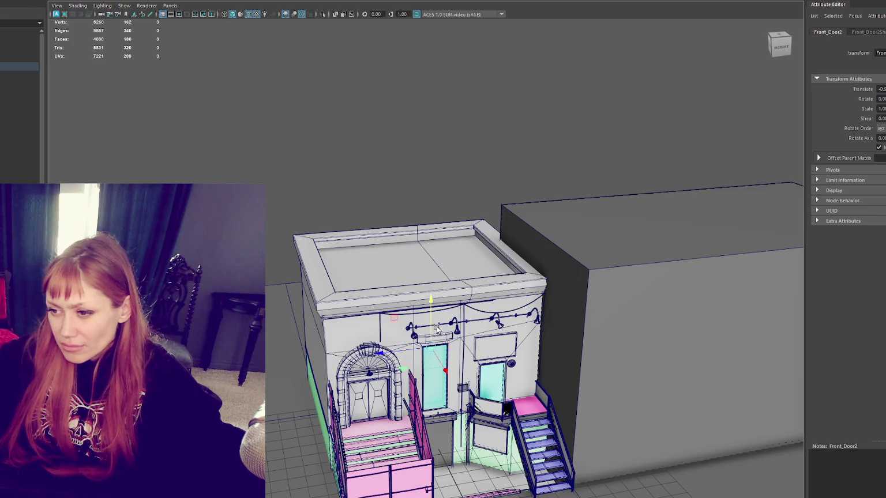
pyautogui.press('f')
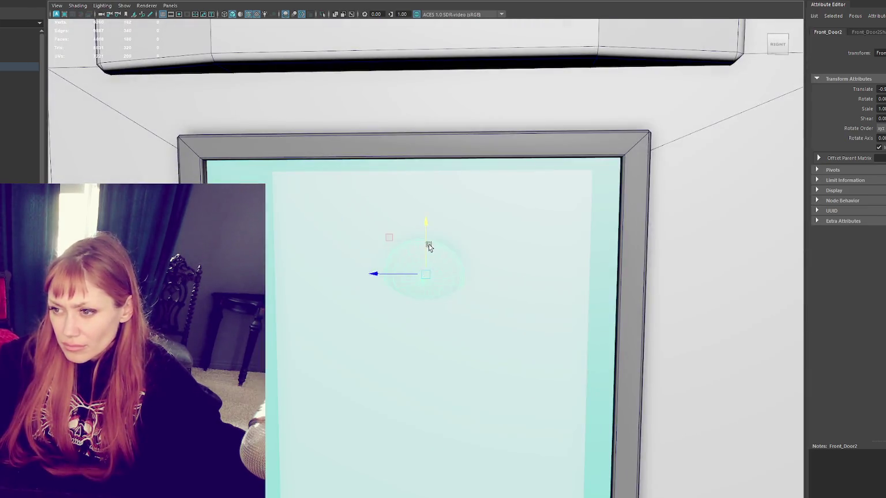
pyautogui.press('e')
pyautogui.press('w')
pyautogui.moveTo(426, 194)
pyautogui.keyDown('alt'); pyautogui.mouseDown()
pyautogui.moveTo(398, 225)
pyautogui.moveTo(396, 218)
pyautogui.moveTo(336, 241)
pyautogui.mouseUp(); pyautogui.keyUp('alt')
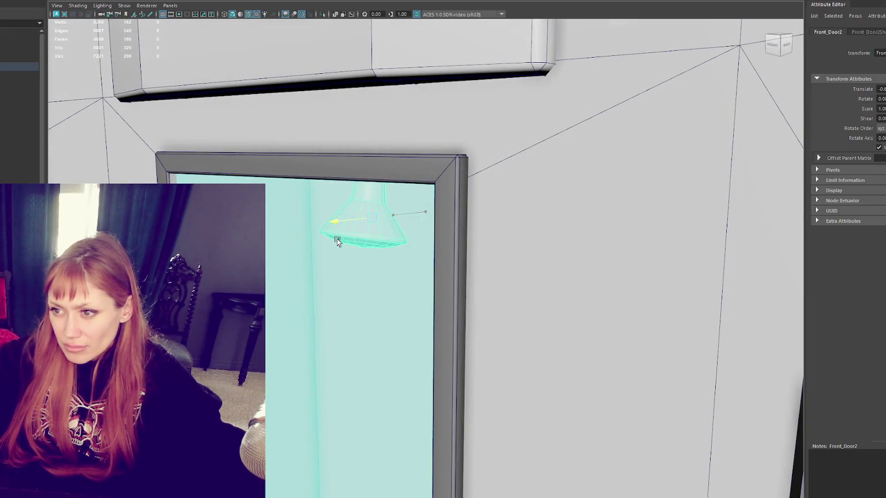
pyautogui.scroll(4, 394, 220)
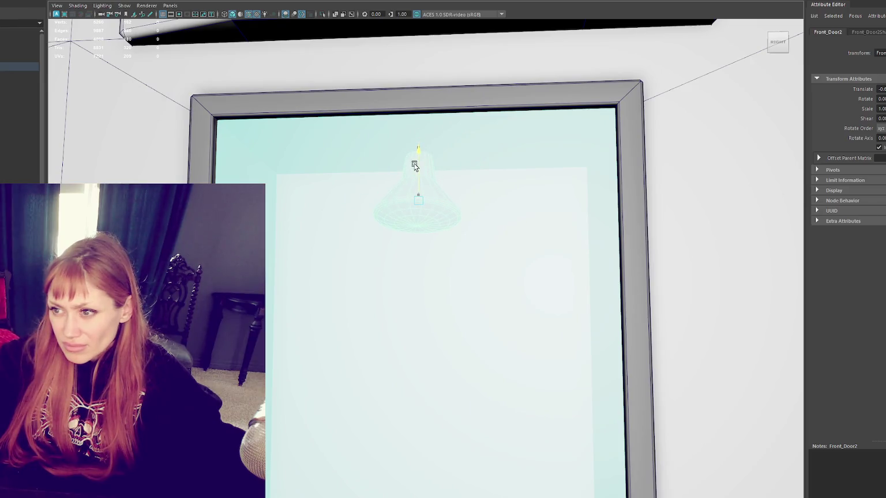
pyautogui.scroll(-8, 414, 165)
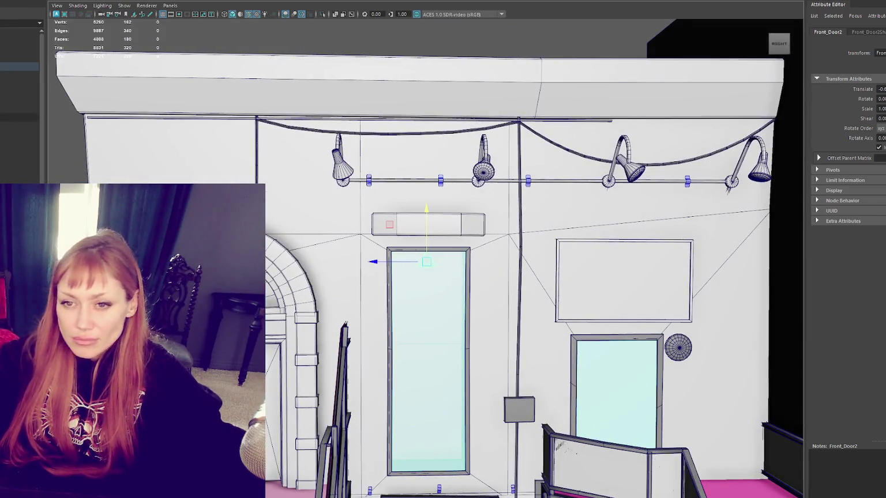
pyautogui.press('Up')
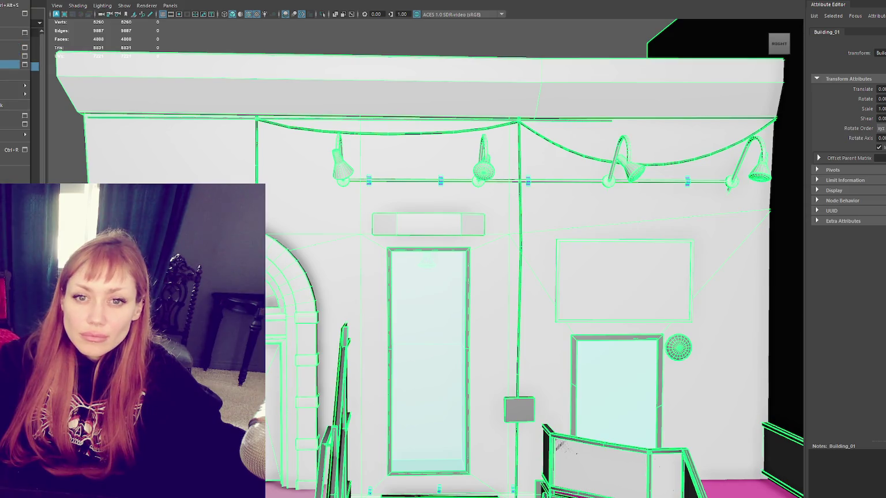
pyautogui.press('Escape')
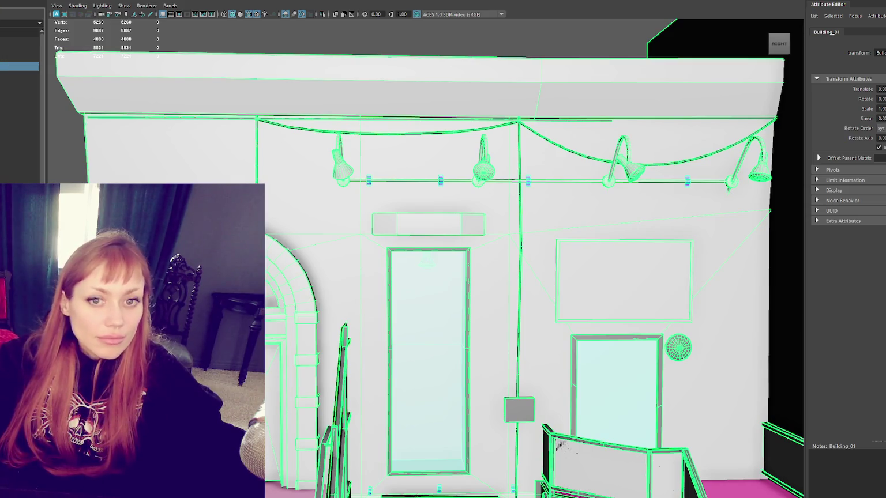
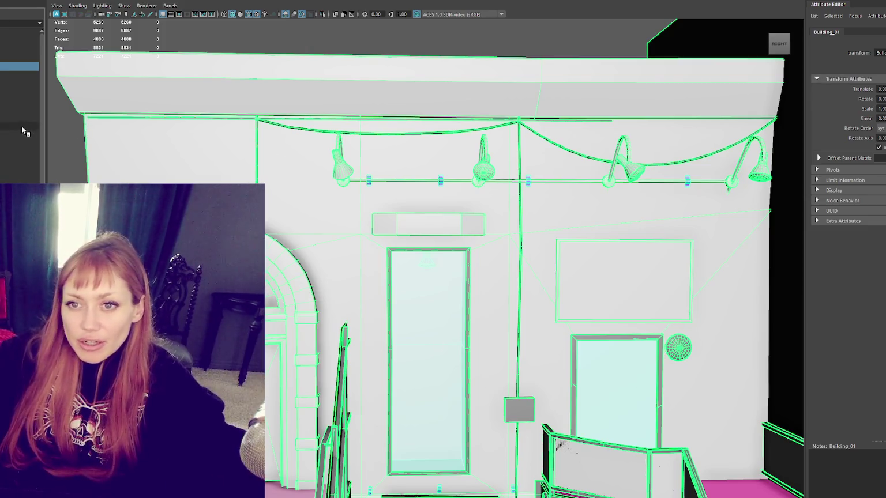
# Pick through the sign panel, pCube81 and facade wall objects, then clear the selection.
pyautogui.click(427, 240)
pyautogui.click(427, 234)
pyautogui.scroll(5, 451, 204)
pyautogui.rightClick(396, 228)
pyautogui.click(451, 216)
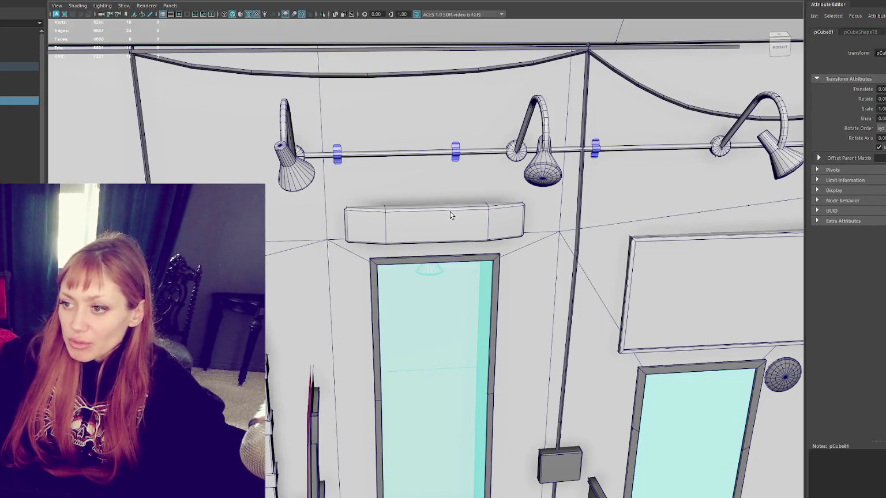
pyautogui.rightClick(451, 215)
pyautogui.click(453, 212)
pyautogui.rightClick(453, 212)
pyautogui.click(389, 231)
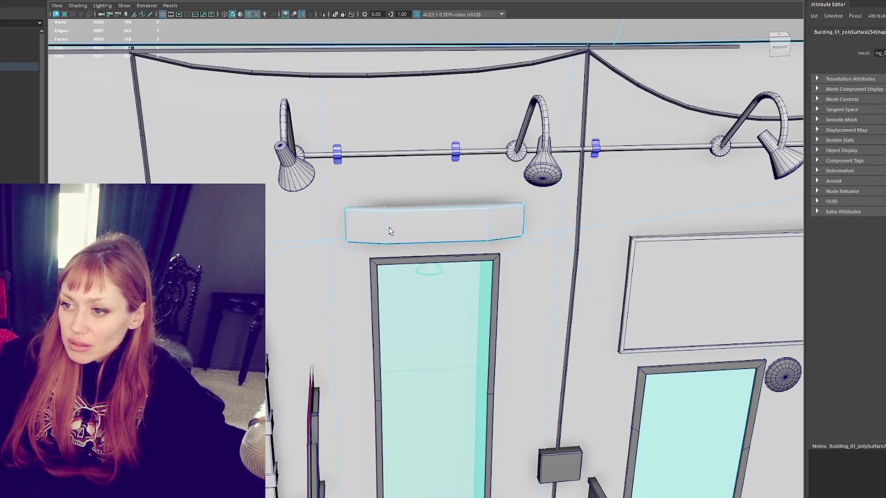
pyautogui.moveTo(488, 221); pyautogui.dragTo(482, 76)
pyautogui.rightClick(482, 77)
pyautogui.click(585, 56)
# Orbit back to the lamp wall, selecting the polySurface234 wall and pCube66 along the way.
pyautogui.moveTo(586, 55)
pyautogui.mouseDown()
pyautogui.moveTo(501, 109)
pyautogui.moveTo(506, 139)
pyautogui.moveTo(495, 188)
pyautogui.mouseUp()
pyautogui.scroll(-2, 495, 193)
pyautogui.rightClick(406, 177)
pyautogui.click(411, 183)
pyautogui.moveTo(411, 183); pyautogui.dragTo(453, 201)
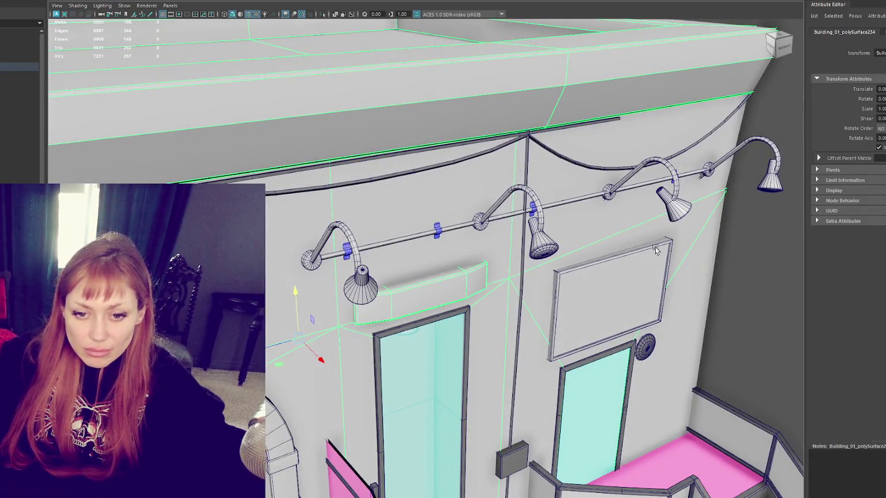
pyautogui.click(722, 263)
pyautogui.moveTo(722, 263)
pyautogui.mouseDown()
pyautogui.moveTo(761, 259)
pyautogui.moveTo(688, 255)
pyautogui.moveTo(702, 253)
pyautogui.moveTo(628, 263)
pyautogui.moveTo(455, 184)
pyautogui.mouseUp()
pyautogui.scroll(-3, 455, 184)
pyautogui.scroll(5, 502, 196)
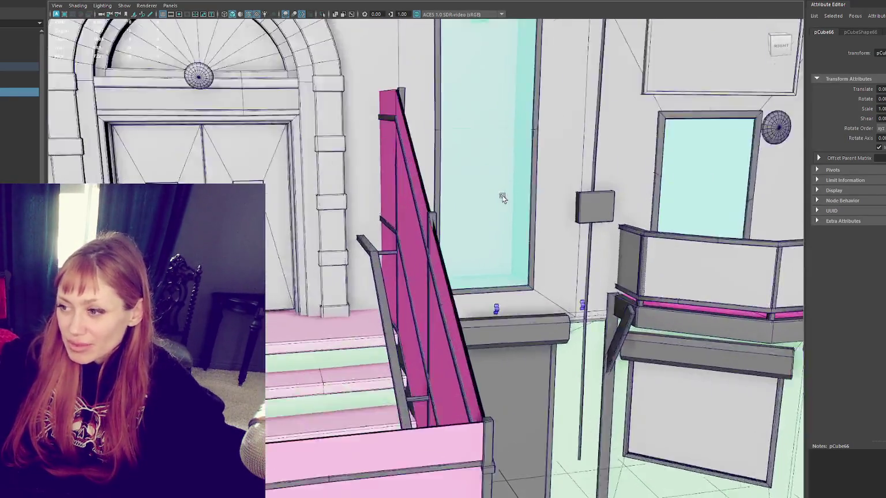
# Select the pink stair wall and close in on its top corner post.
pyautogui.click(360, 284)
pyautogui.moveTo(360, 285); pyautogui.dragTo(452, 194)
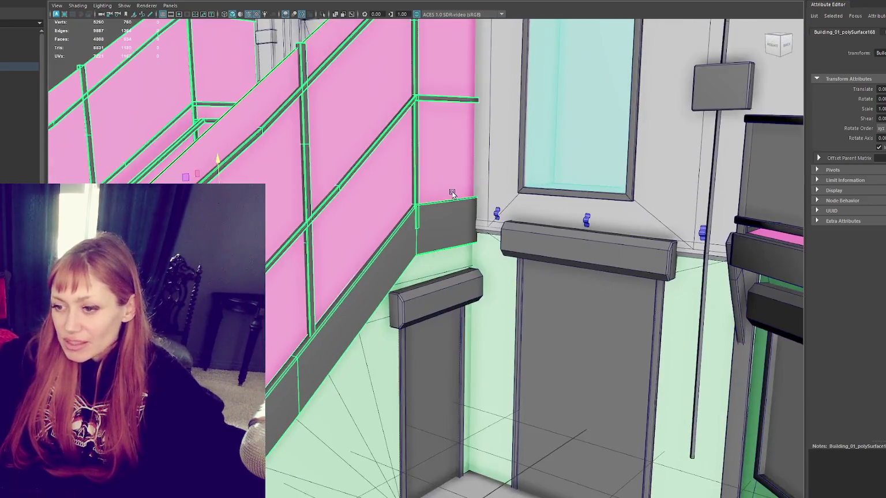
pyautogui.scroll(-3, 422, 167)
pyautogui.keyDown('ctrl'); pyautogui.click(391, 168); pyautogui.keyUp('ctrl')
pyautogui.scroll(3, 390, 168)
pyautogui.scroll(-3, 391, 169)
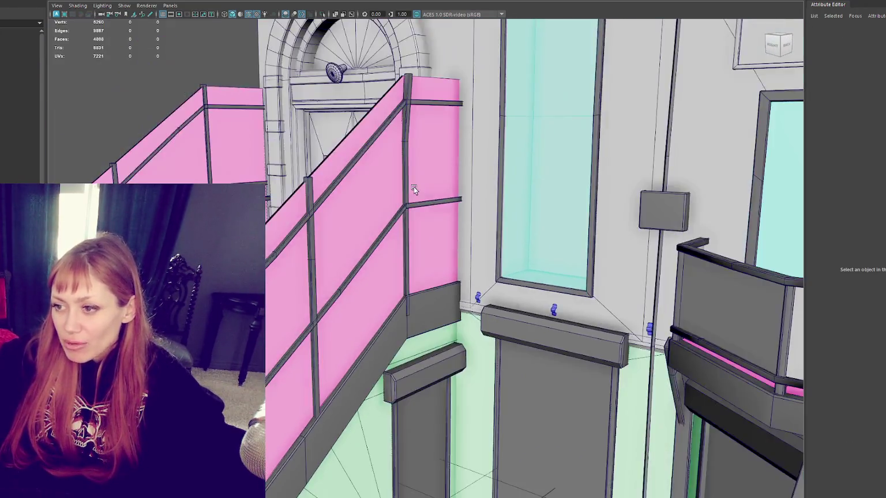
pyautogui.scroll(3, 414, 187)
pyautogui.scroll(2, 408, 182)
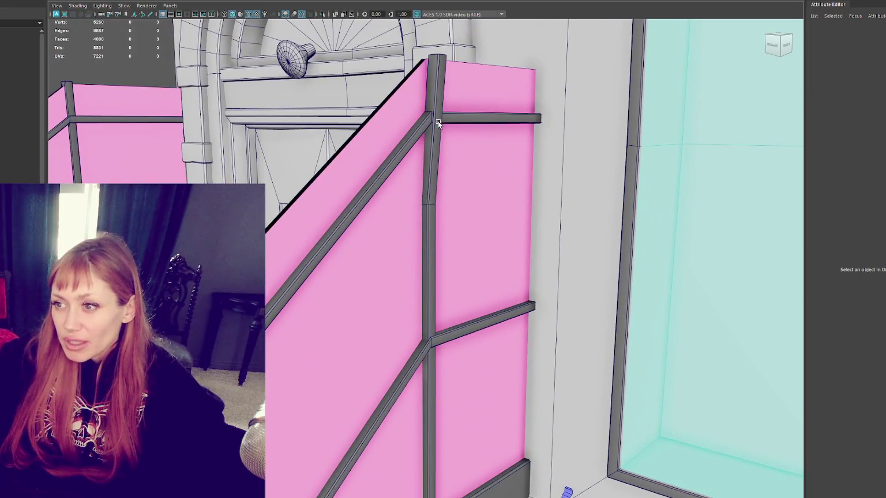
# In vertex mode, slide the post's top vertices along X so the post stands upright.
pyautogui.rightClick(436, 92)
pyautogui.click(436, 79)
pyautogui.click(435, 61)
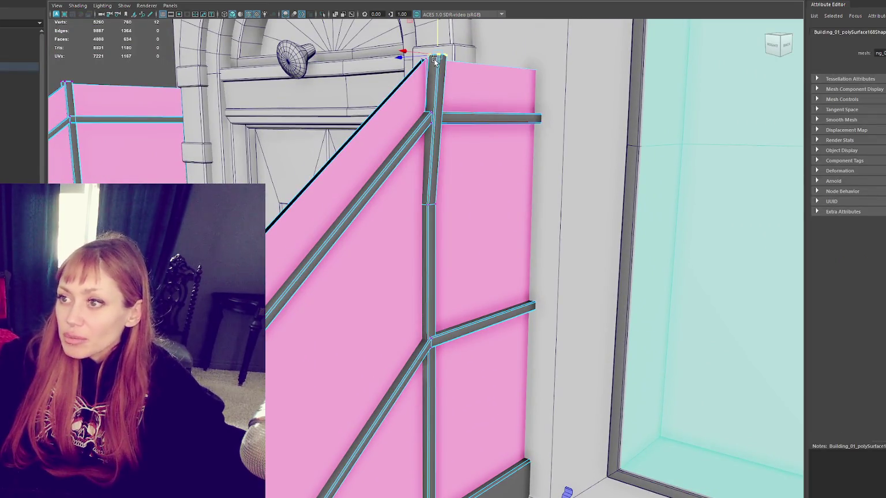
pyautogui.moveTo(400, 59); pyautogui.dragTo(392, 61)
pyautogui.scroll(-5, 392, 61)
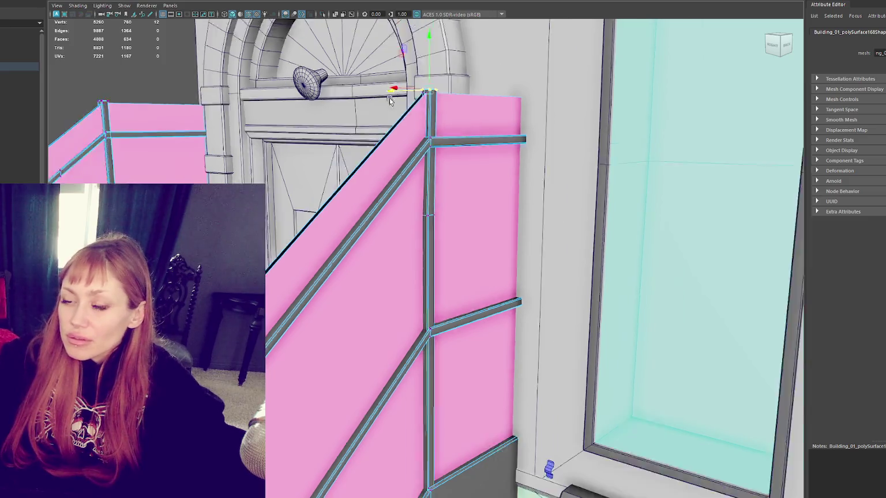
# Clear the selection, restore shaded display and reselect the stair wall for vertex editing.
pyautogui.click(219, 160)
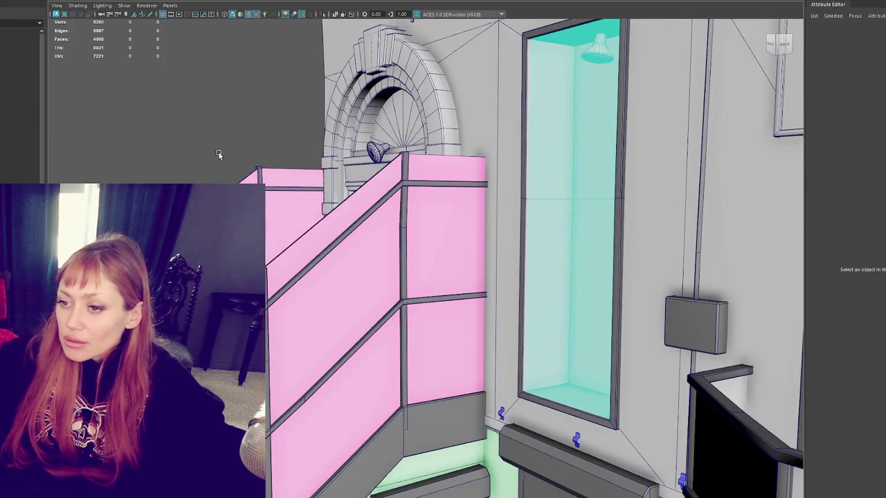
pyautogui.press('7')
pyautogui.press('6')
pyautogui.scroll(5, 439, 219)
pyautogui.click(476, 110)
pyautogui.rightClick(447, 69)
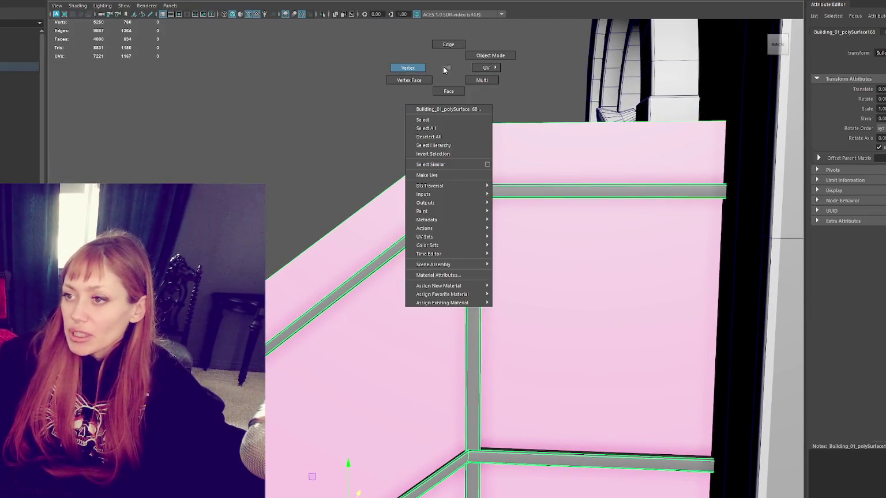
# Adjust the post-top and corner railing vertices, checking them in wireframe.
pyautogui.moveTo(505, 114); pyautogui.dragTo(430, 121)
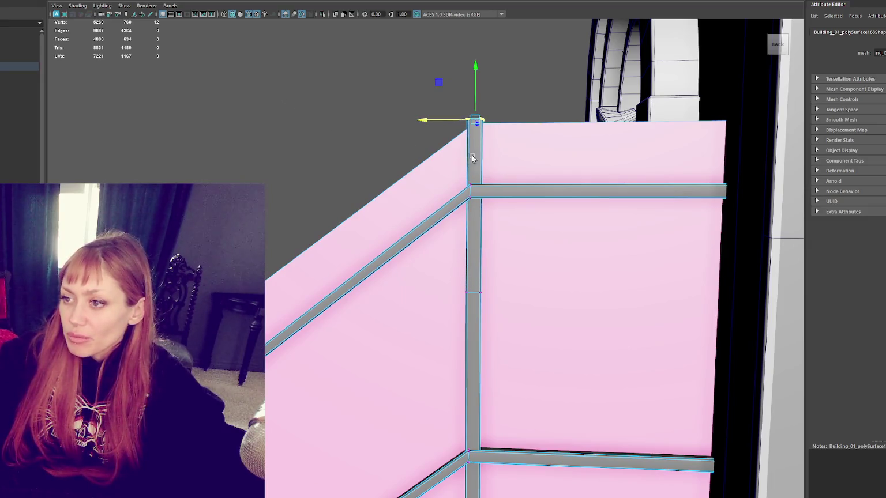
pyautogui.click(474, 195)
pyautogui.press('4')
pyautogui.press('6')
pyautogui.moveTo(474, 196)
pyautogui.mouseDown()
pyautogui.moveTo(498, 247)
pyautogui.moveTo(546, 237)
pyautogui.moveTo(442, 194)
pyautogui.mouseUp()
pyautogui.click(418, 167)
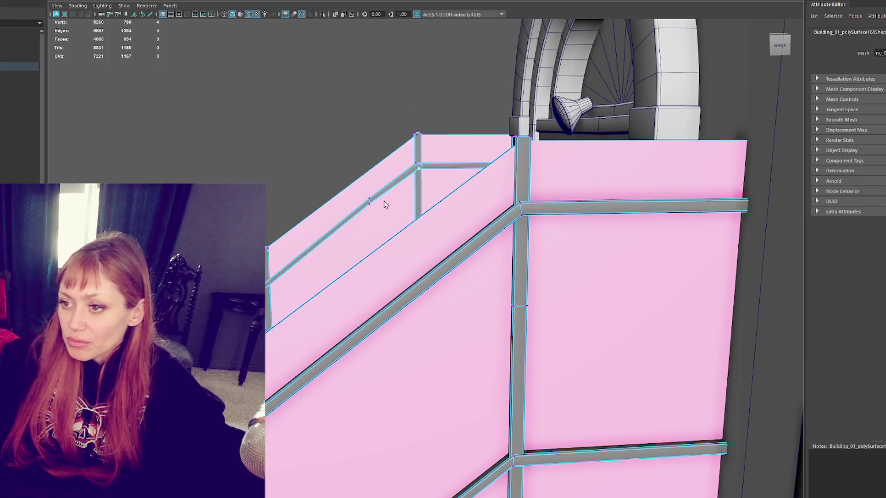
pyautogui.press('4')
pyautogui.press('6')
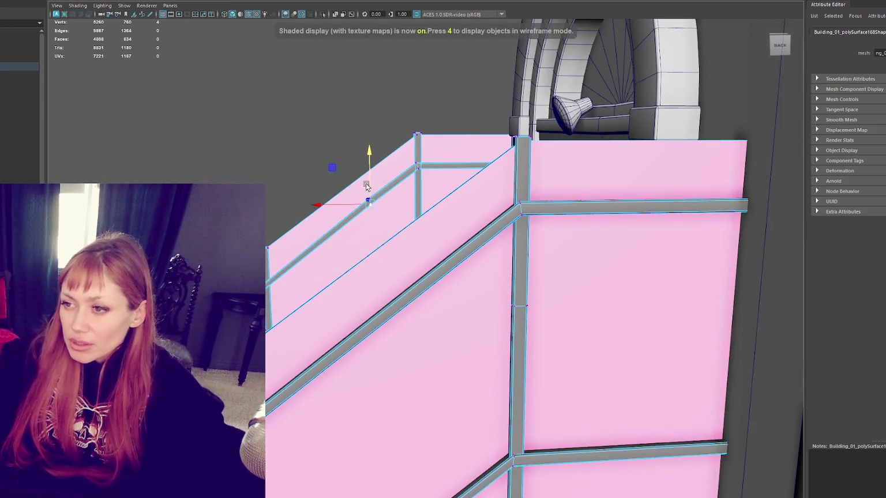
# Realign the vertices at the first railing joint.
pyautogui.scroll(5, 366, 181)
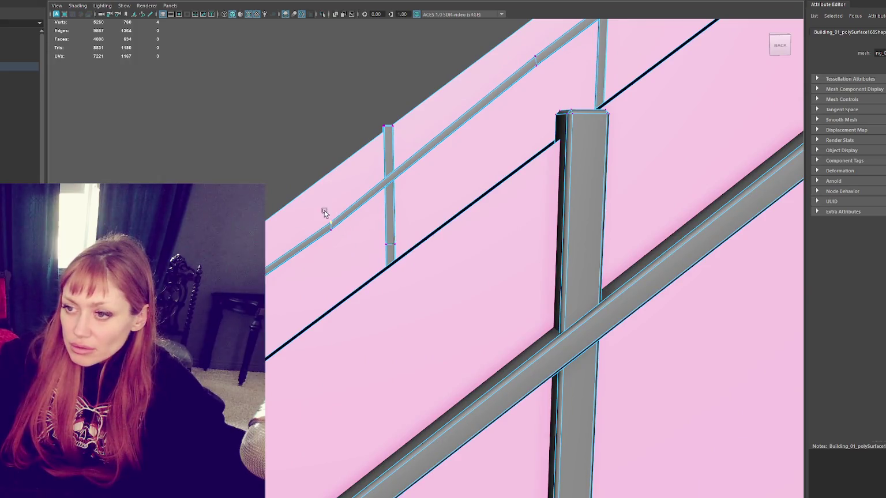
pyautogui.scroll(-5, 332, 200)
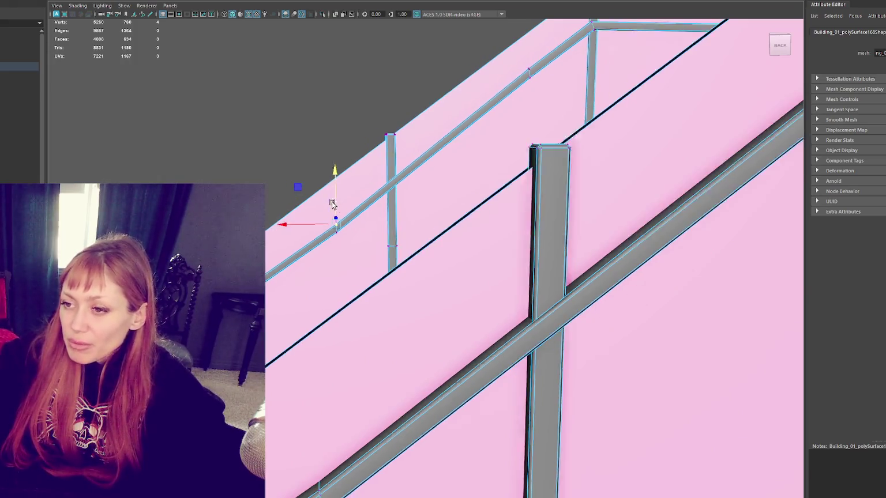
pyautogui.scroll(2, 379, 180)
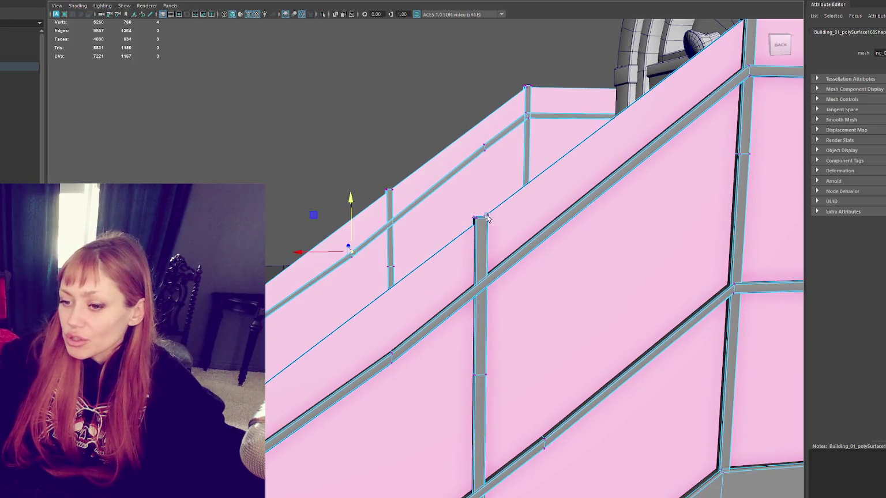
pyautogui.scroll(-3, 487, 218)
pyautogui.scroll(4, 405, 118)
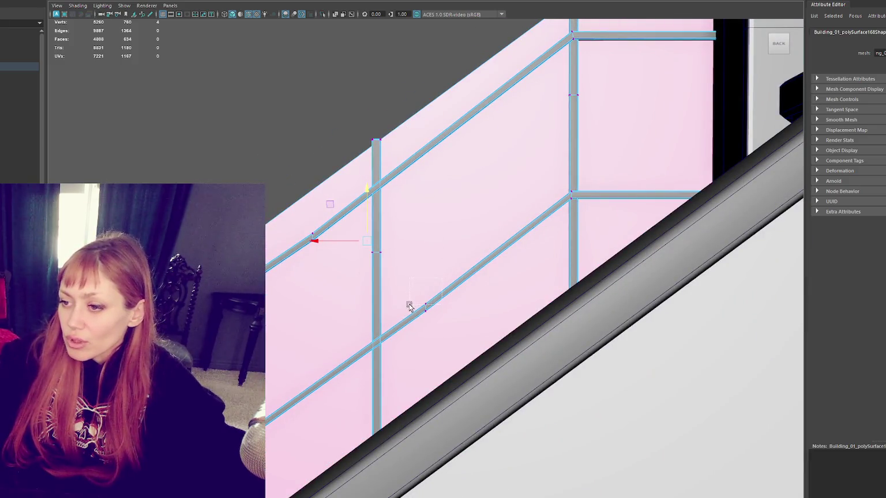
pyautogui.moveTo(409, 306); pyautogui.dragTo(419, 299)
pyautogui.press('4')
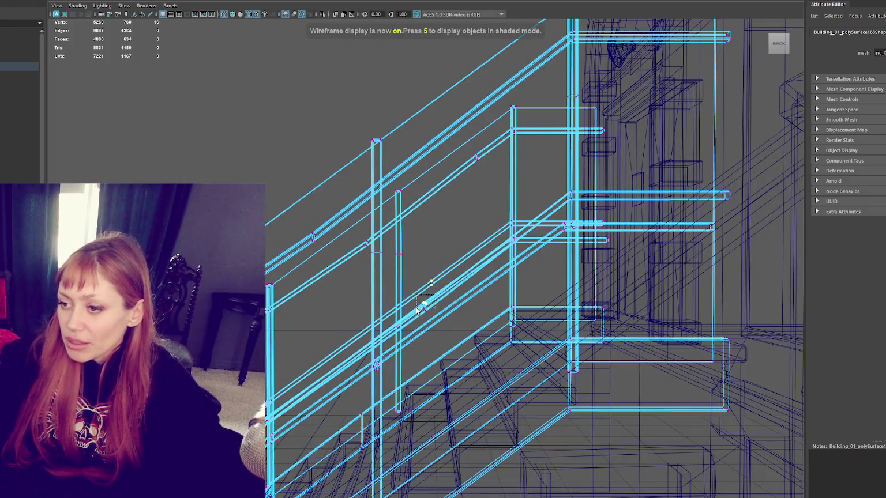
pyautogui.press('6')
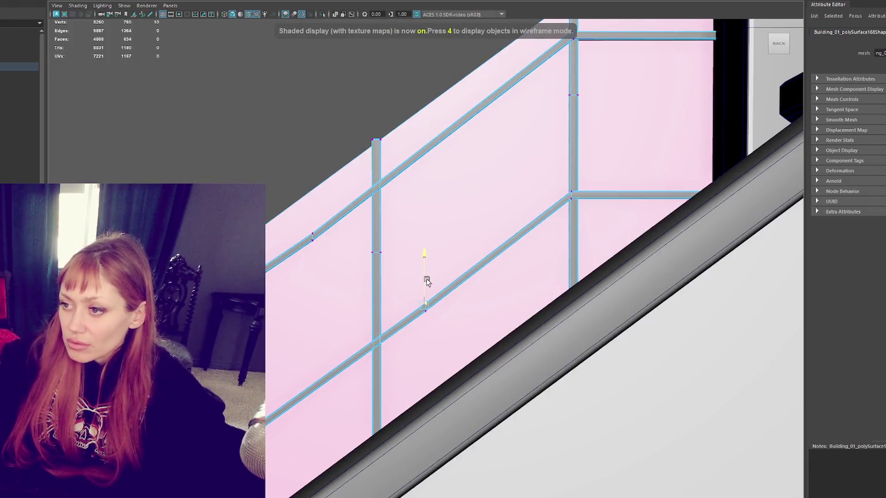
# Fix the next railing joint and a single lower rail joint vertex.
pyautogui.moveTo(545, 199); pyautogui.dragTo(589, 184)
pyautogui.press('4')
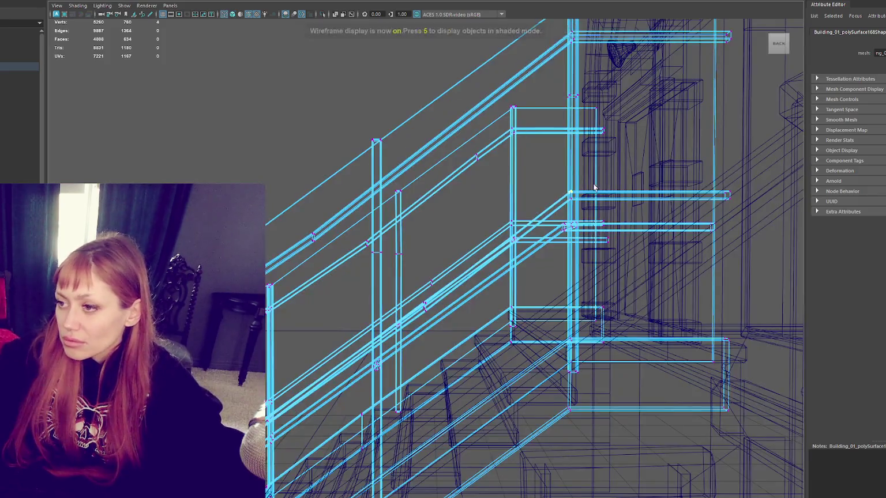
pyautogui.press('6')
pyautogui.scroll(3, 603, 152)
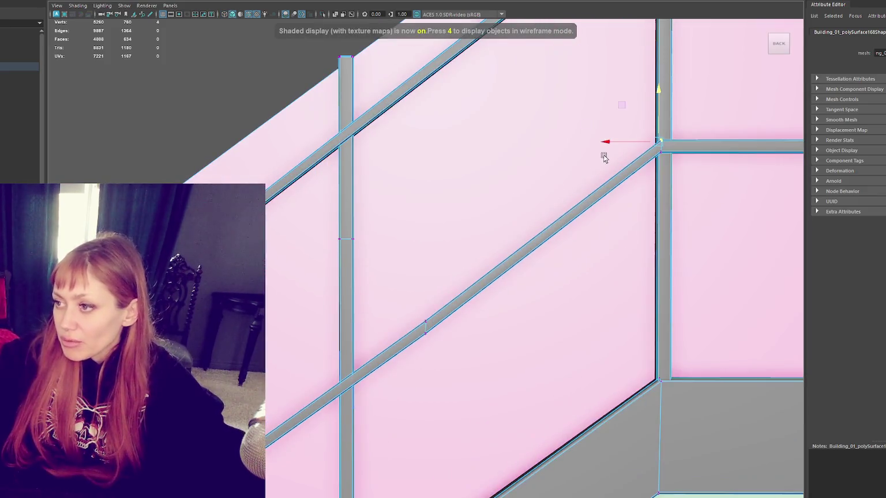
pyautogui.press('4')
pyautogui.moveTo(398, 305); pyautogui.dragTo(448, 315)
pyautogui.click(435, 321)
pyautogui.press('6')
# From a side view, adjust a rail vertex near the bottom of the stairs.
pyautogui.scroll(2, 418, 323)
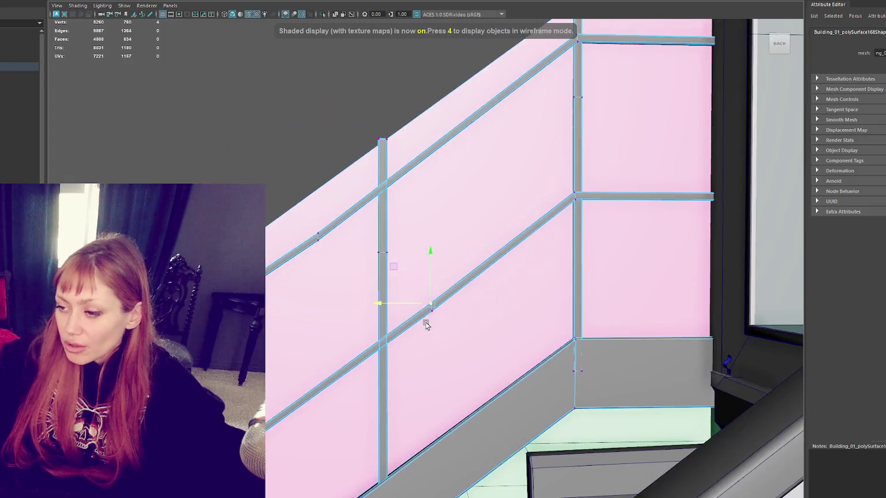
pyautogui.scroll(-2, 425, 324)
pyautogui.moveTo(442, 278)
pyautogui.mouseDown()
pyautogui.moveTo(420, 281)
pyautogui.moveTo(468, 299)
pyautogui.moveTo(657, 237)
pyautogui.moveTo(424, 267)
pyautogui.mouseUp()
pyautogui.press('4')
pyautogui.click(319, 408)
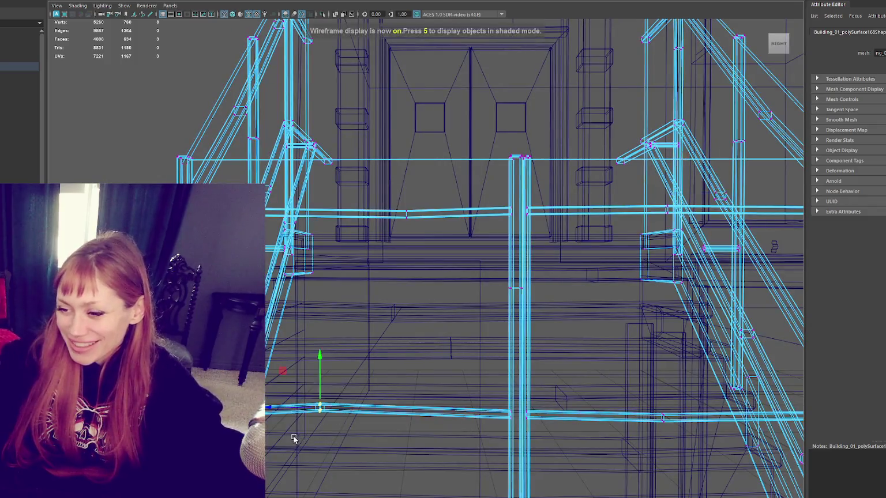
pyautogui.press('6')
# Realign the rail joint vertex at the front of the pink panels and view the doorway.
pyautogui.moveTo(318, 384)
pyautogui.mouseDown()
pyautogui.moveTo(368, 365)
pyautogui.moveTo(419, 372)
pyautogui.moveTo(427, 248)
pyautogui.moveTo(462, 324)
pyautogui.moveTo(379, 306)
pyautogui.moveTo(405, 267)
pyautogui.mouseUp()
pyautogui.press('4')
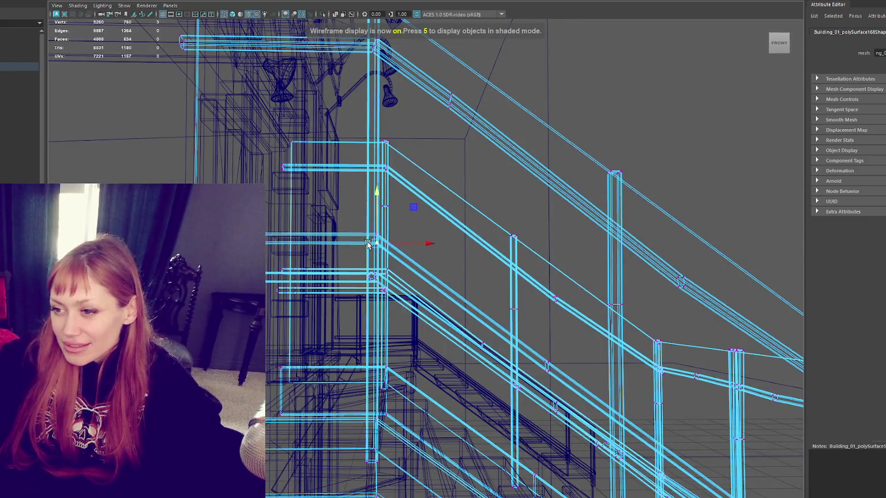
pyautogui.press('6')
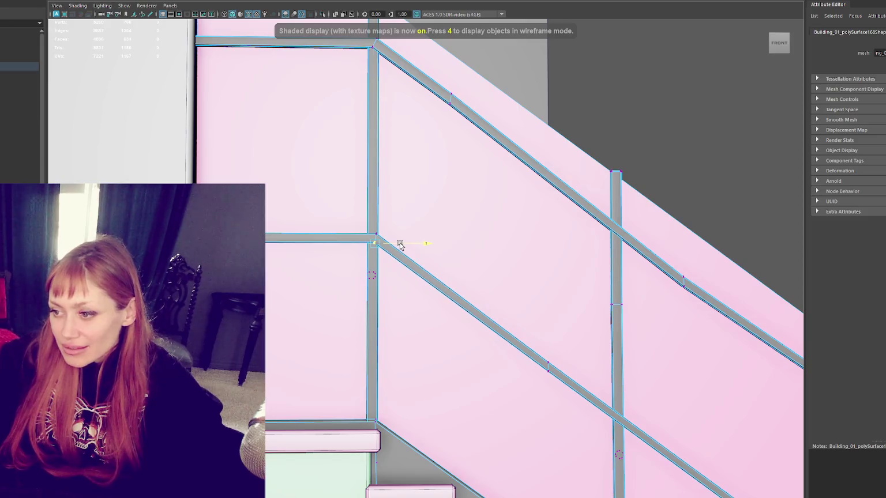
pyautogui.press('6')
pyautogui.moveTo(557, 370); pyautogui.dragTo(429, 257)
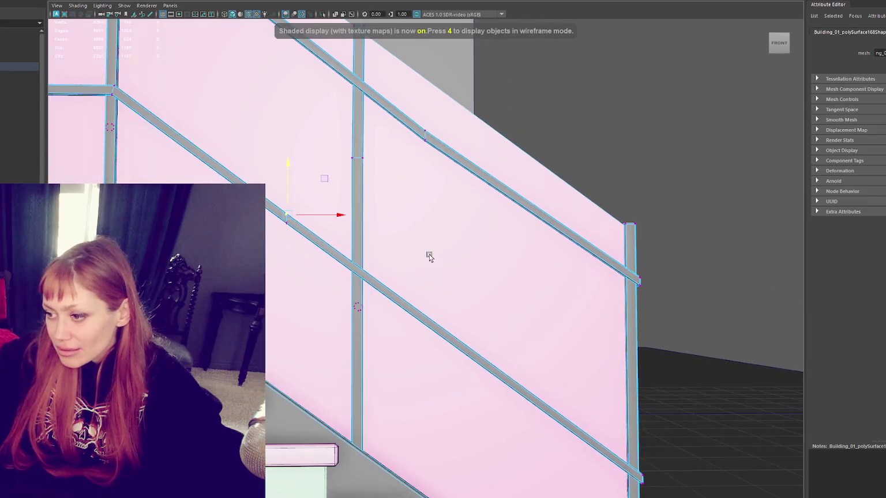
pyautogui.moveTo(336, 218)
pyautogui.mouseDown()
pyautogui.moveTo(403, 243)
pyautogui.moveTo(381, 254)
pyautogui.moveTo(328, 233)
pyautogui.moveTo(388, 230)
pyautogui.mouseUp()
pyautogui.click(19, 100)
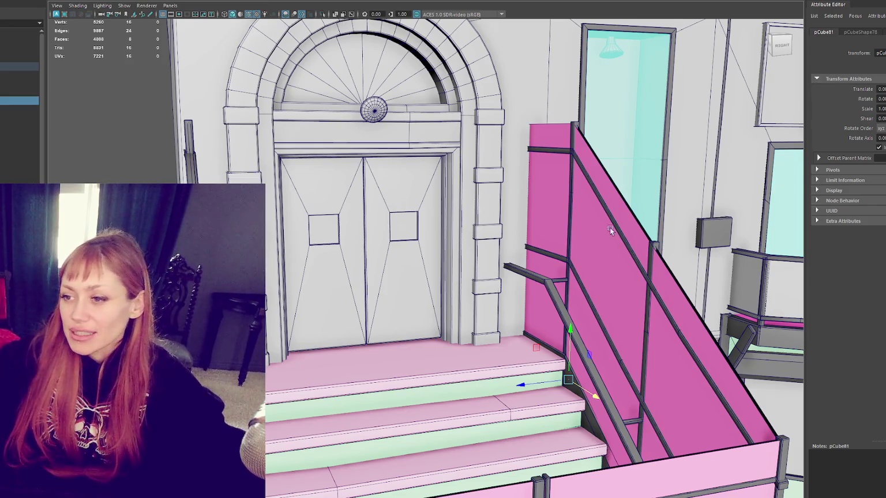
# Select the door, railing, wall and window glass, framing the window glass.
pyautogui.click(379, 113)
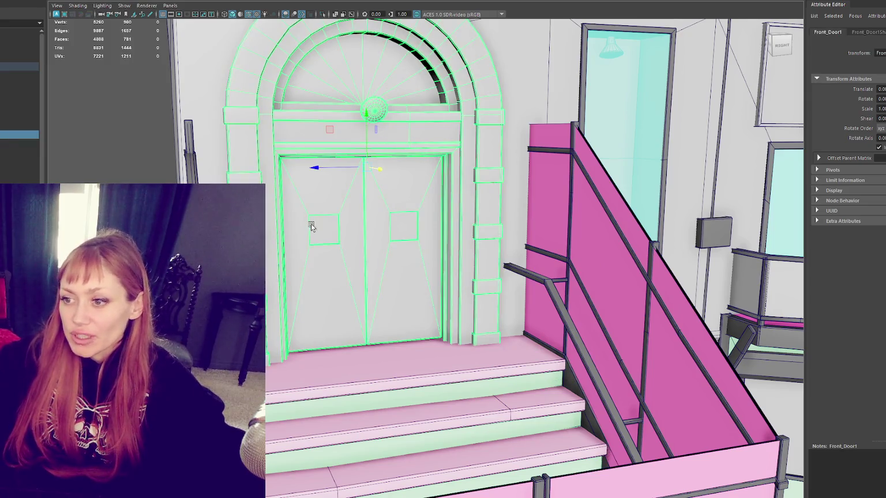
pyautogui.click(525, 272)
pyautogui.moveTo(372, 278); pyautogui.dragTo(456, 248)
pyautogui.moveTo(605, 128)
pyautogui.mouseDown()
pyautogui.moveTo(363, 193)
pyautogui.moveTo(423, 185)
pyautogui.moveTo(394, 222)
pyautogui.moveTo(428, 161)
pyautogui.moveTo(333, 195)
pyautogui.mouseUp()
pyautogui.click(363, 193)
pyautogui.click(453, 197)
pyautogui.click(280, 217)
pyautogui.press('f')
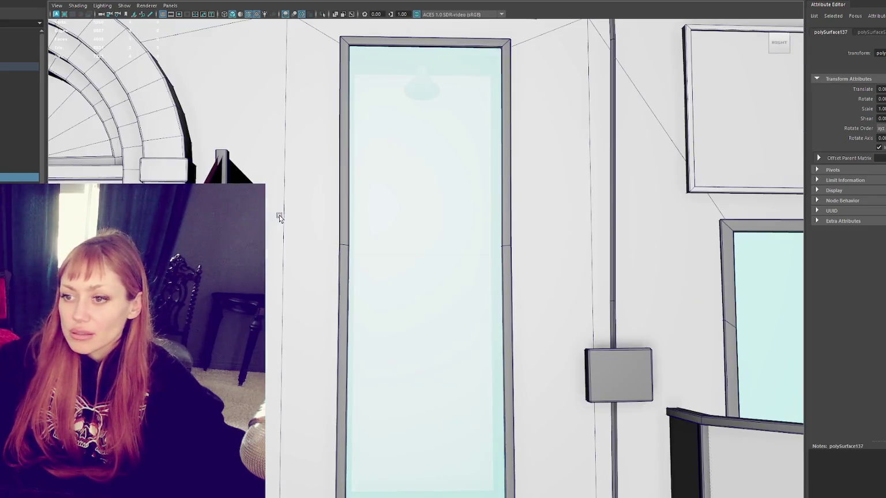
pyautogui.moveTo(438, 195)
pyautogui.mouseDown()
pyautogui.moveTo(421, 174)
pyautogui.moveTo(466, 158)
pyautogui.moveTo(453, 144)
pyautogui.moveTo(422, 310)
pyautogui.moveTo(484, 224)
pyautogui.moveTo(494, 227)
pyautogui.moveTo(474, 178)
pyautogui.moveTo(459, 251)
pyautogui.moveTo(471, 198)
pyautogui.moveTo(450, 149)
pyautogui.mouseUp()
# Rotate Front_Door2 slightly so it stands upright in the wall.
pyautogui.click(473, 176)
pyautogui.press('e')
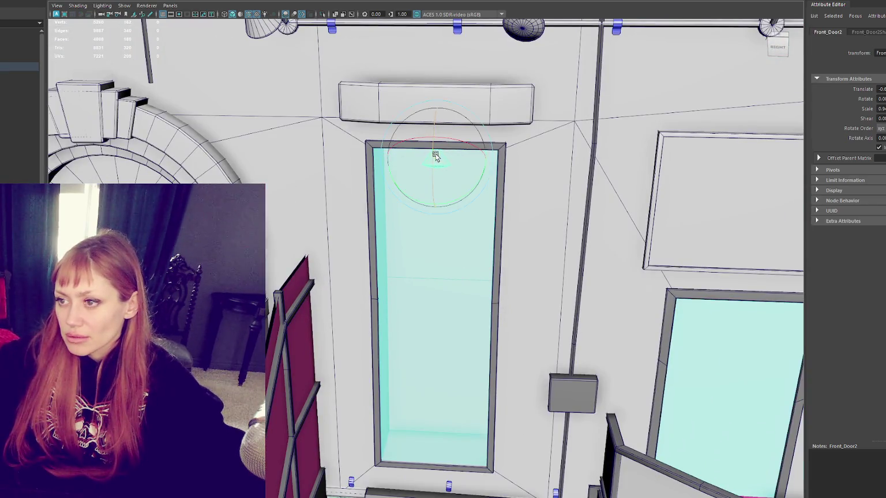
pyautogui.moveTo(435, 143)
pyautogui.mouseDown()
pyautogui.moveTo(445, 184)
pyautogui.moveTo(444, 165)
pyautogui.moveTo(427, 179)
pyautogui.moveTo(423, 161)
pyautogui.moveTo(448, 199)
pyautogui.mouseUp()
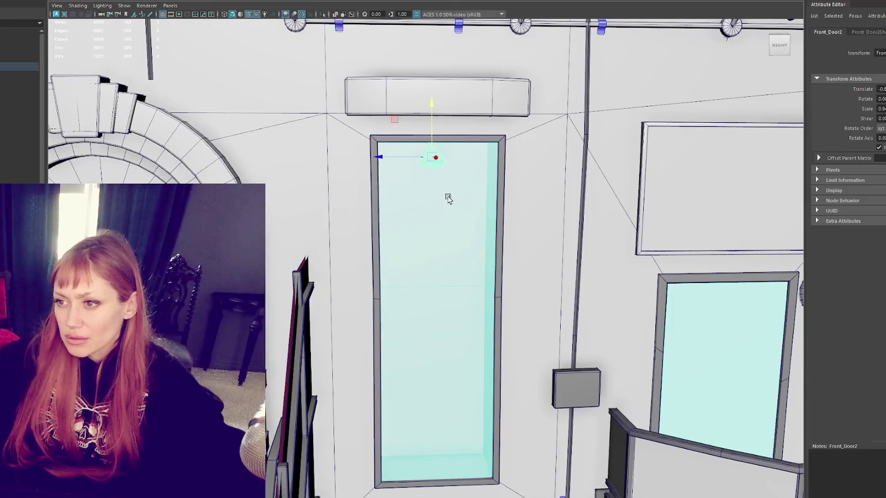
pyautogui.press('e')
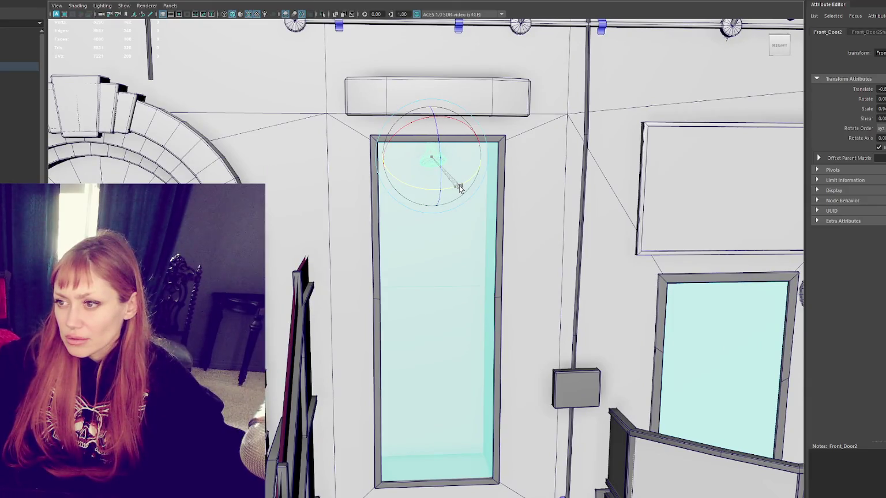
pyautogui.moveTo(461, 184)
pyautogui.keyDown('alt'); pyautogui.mouseDown()
pyautogui.moveTo(527, 182)
pyautogui.moveTo(458, 182)
pyautogui.mouseUp(); pyautogui.keyUp('alt')
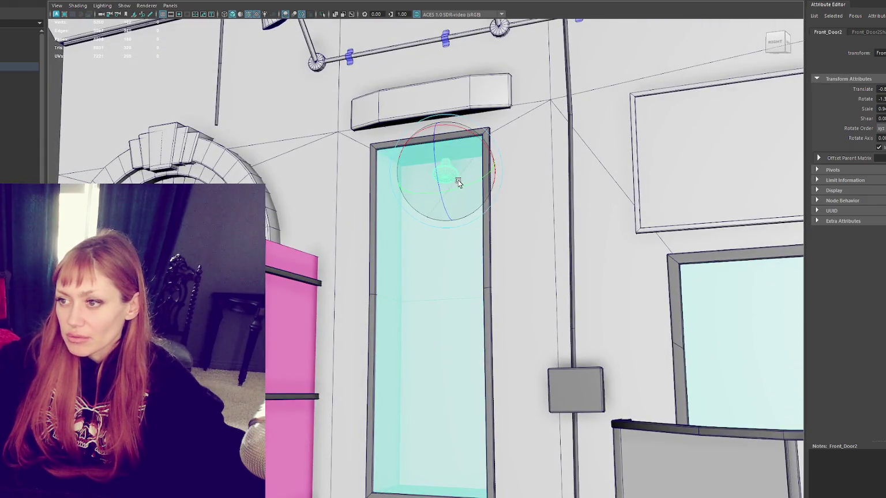
pyautogui.click(483, 183)
# Frame the facade, then the lamp rail, then isolate rail clip pCube90 on its own.
pyautogui.press('f')
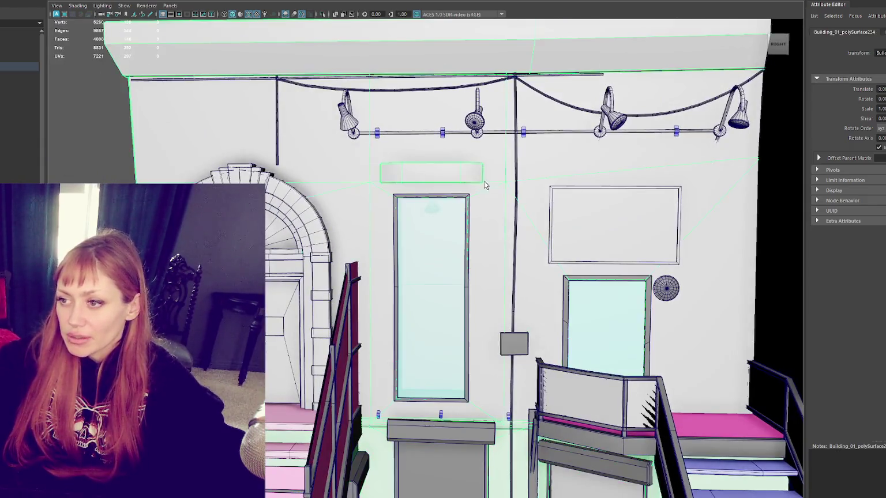
pyautogui.moveTo(405, 227)
pyautogui.keyDown('alt'); pyautogui.mouseDown()
pyautogui.moveTo(562, 223)
pyautogui.moveTo(484, 281)
pyautogui.mouseUp(); pyautogui.keyUp('alt')
pyautogui.click(562, 223)
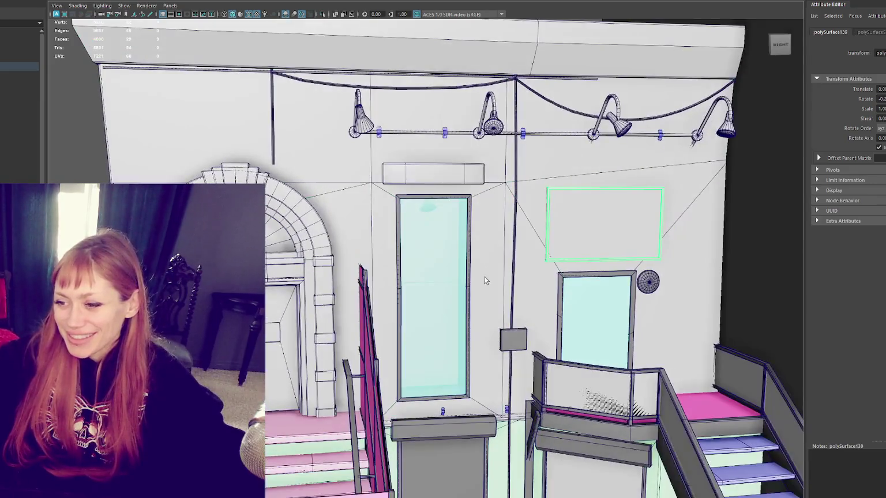
pyautogui.scroll(6, 533, 281)
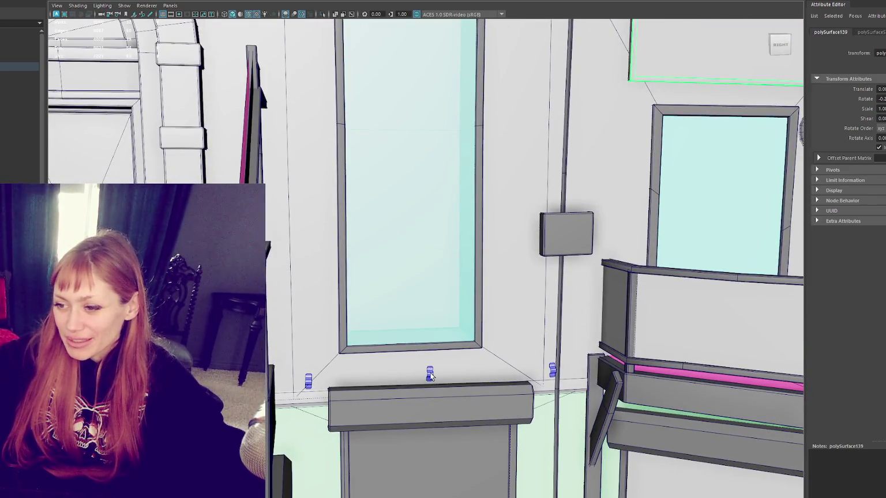
pyautogui.scroll(-5, 468, 143)
pyautogui.scroll(3, 393, 207)
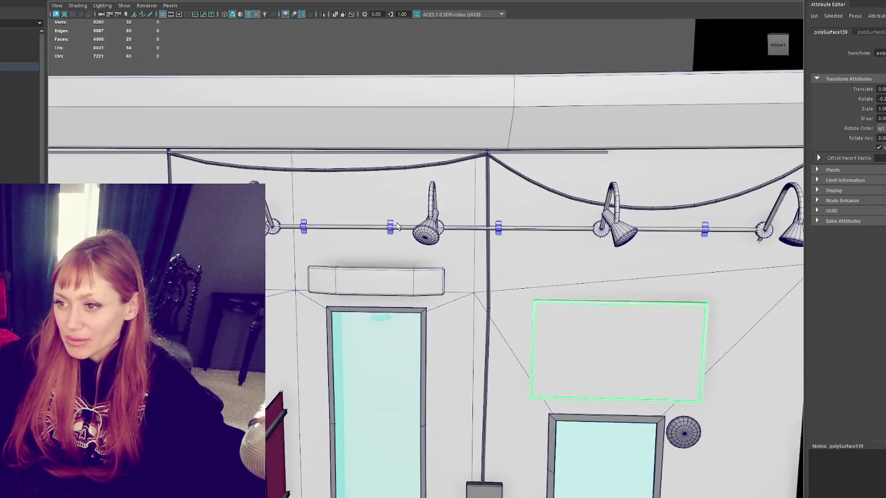
pyautogui.click(397, 227)
pyautogui.press('f')
pyautogui.click(401, 288)
pyautogui.press('f')
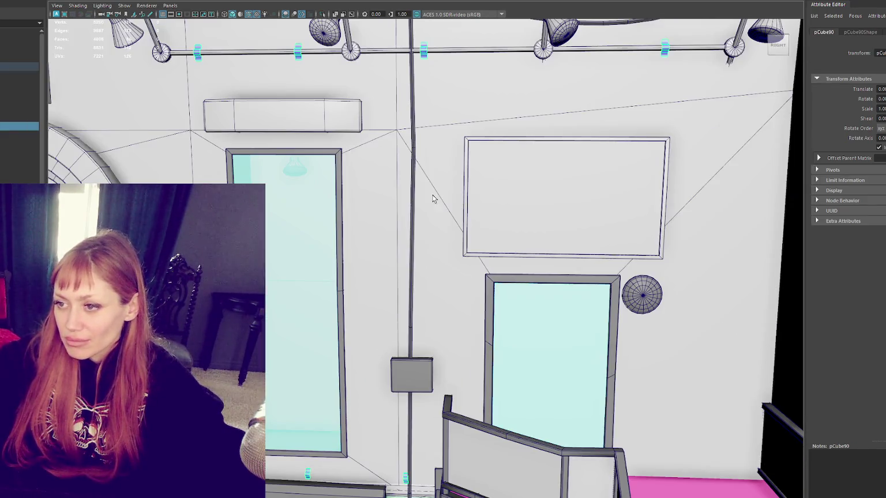
pyautogui.hotkey('ctrl', '1')
pyautogui.moveTo(408, 111); pyautogui.dragTo(426, 262)
# Select the upper-section faces of pCube90 and rotate them to tilt that section.
pyautogui.scroll(3, 427, 261)
pyautogui.press('F11')
pyautogui.moveTo(487, 178); pyautogui.dragTo(392, 350)
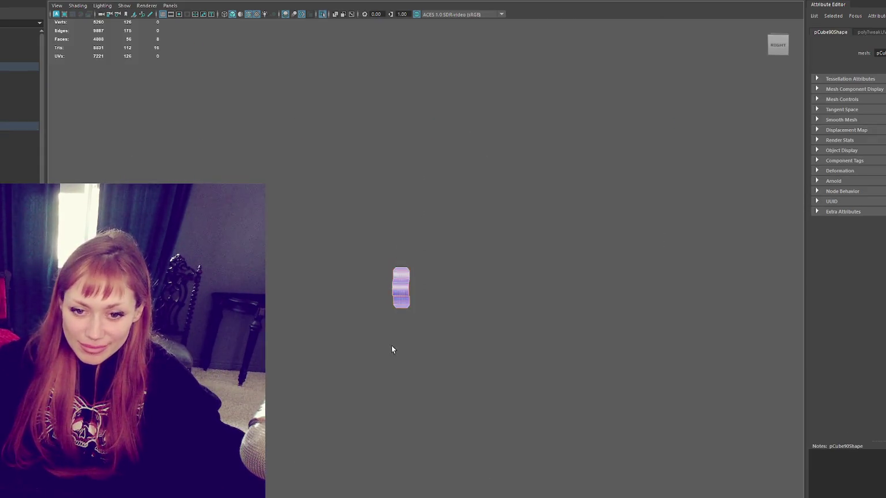
pyautogui.press('f')
pyautogui.press('e')
pyautogui.moveTo(467, 258); pyautogui.dragTo(461, 251)
pyautogui.scroll(-10, 461, 251)
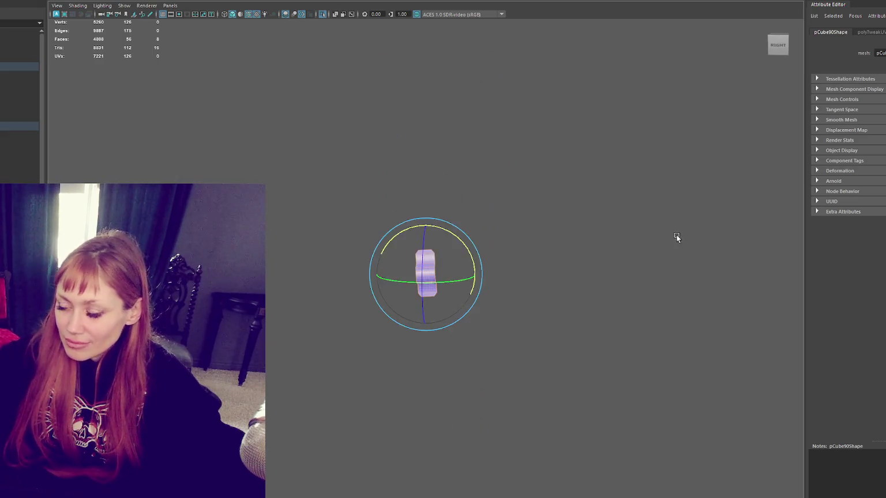
pyautogui.press('f')
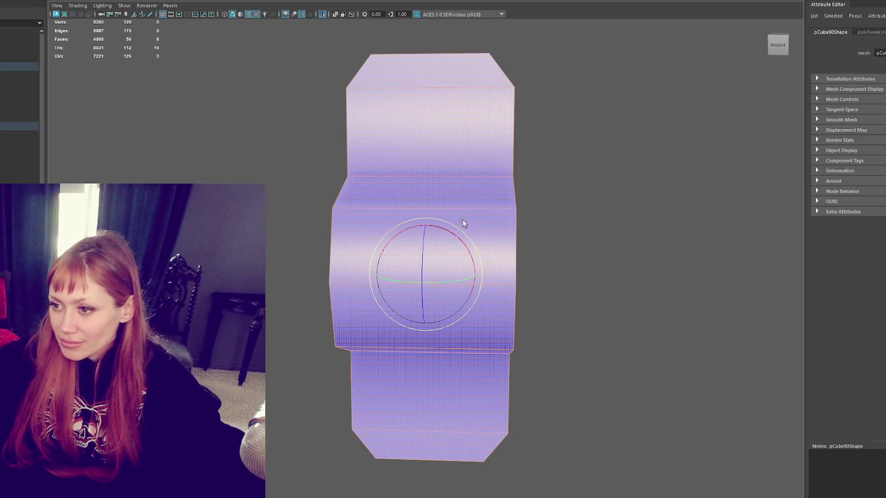
pyautogui.moveTo(462, 223); pyautogui.dragTo(454, 233)
pyautogui.scroll(-10, 465, 224)
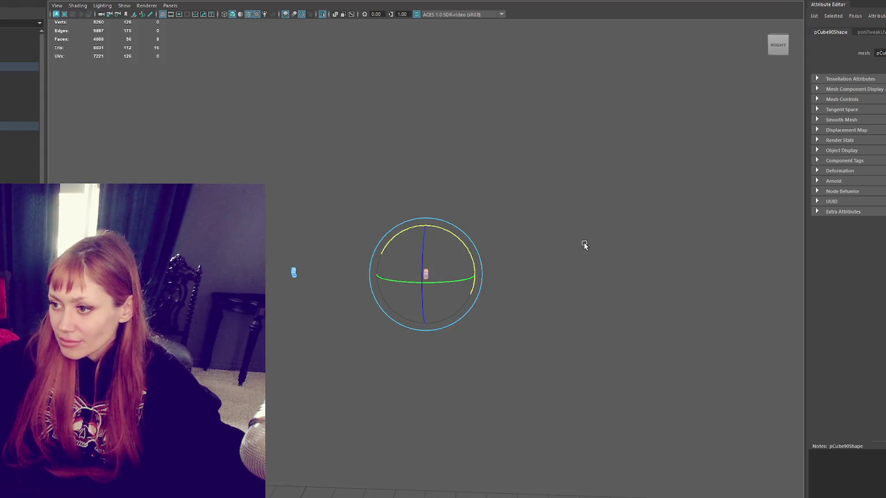
# Rotate another box-selected set of clip faces slightly.
pyautogui.press('f')
pyautogui.moveTo(461, 239); pyautogui.dragTo(459, 237)
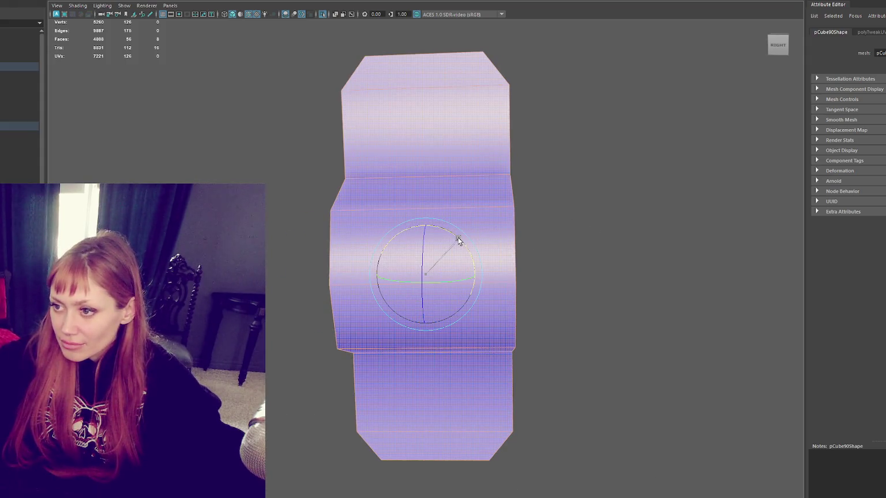
pyautogui.scroll(-5, 346, 248)
pyautogui.moveTo(303, 241); pyautogui.dragTo(281, 289)
pyautogui.press('f')
pyautogui.moveTo(411, 211); pyautogui.dragTo(432, 225)
# Return to object mode and select the whole Building_01 model in the Outliner.
pyautogui.press('F8')
pyautogui.click(680, 123)
pyautogui.scroll(-5, 622, 195)
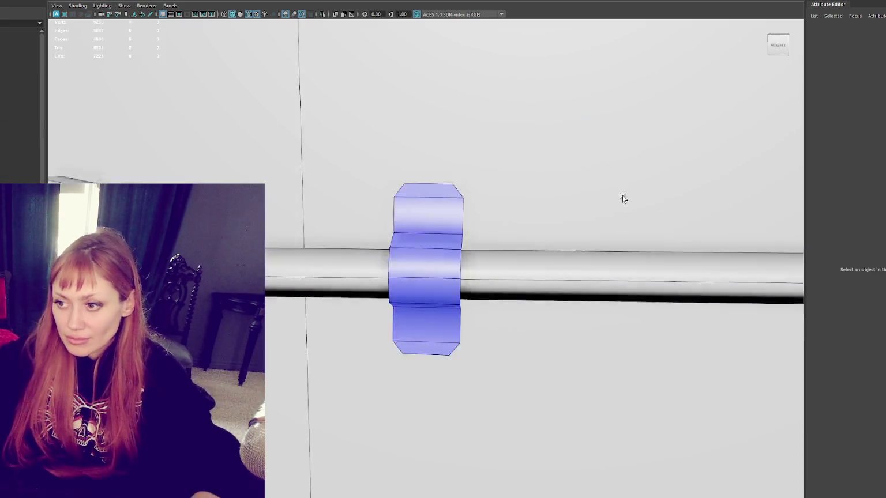
pyautogui.scroll(3, 622, 195)
pyautogui.scroll(-2, 653, 246)
pyautogui.scroll(2, 489, 205)
pyautogui.scroll(-3, 490, 206)
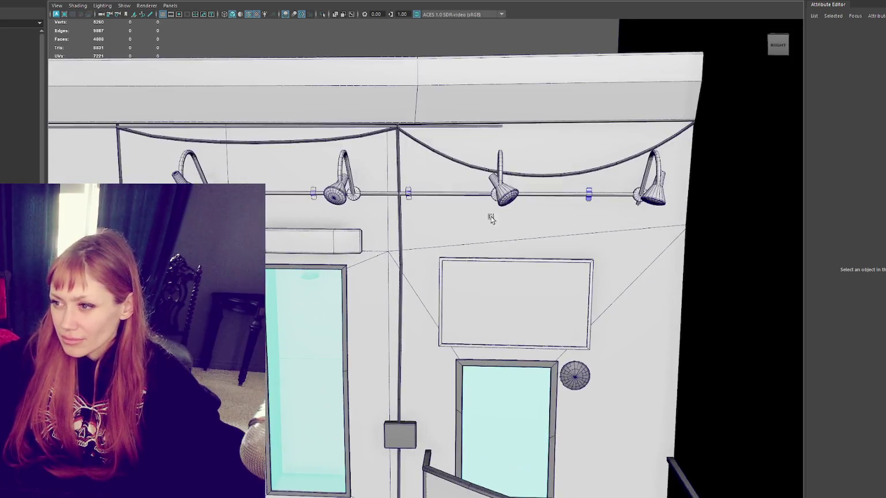
pyautogui.scroll(3, 537, 173)
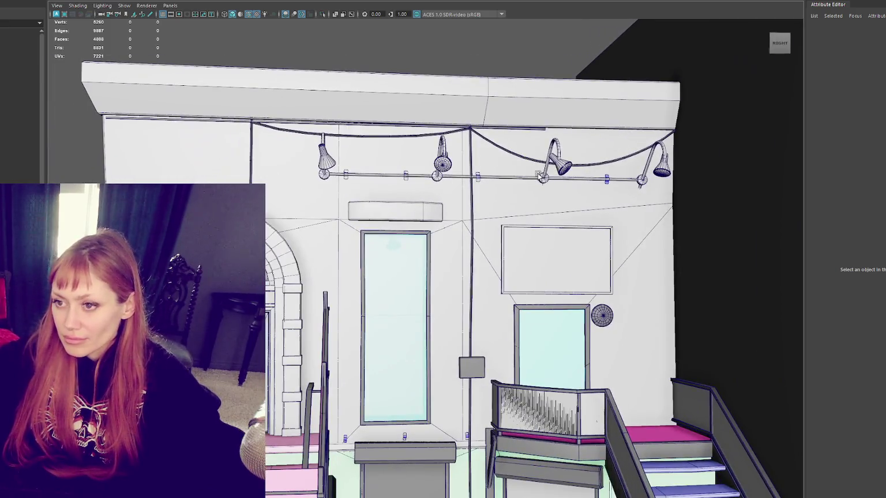
pyautogui.click(274, 129)
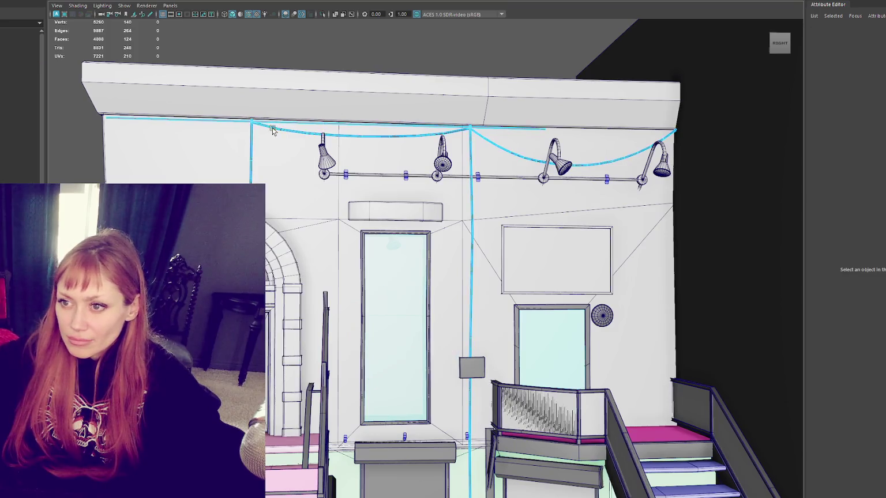
pyautogui.click(277, 125)
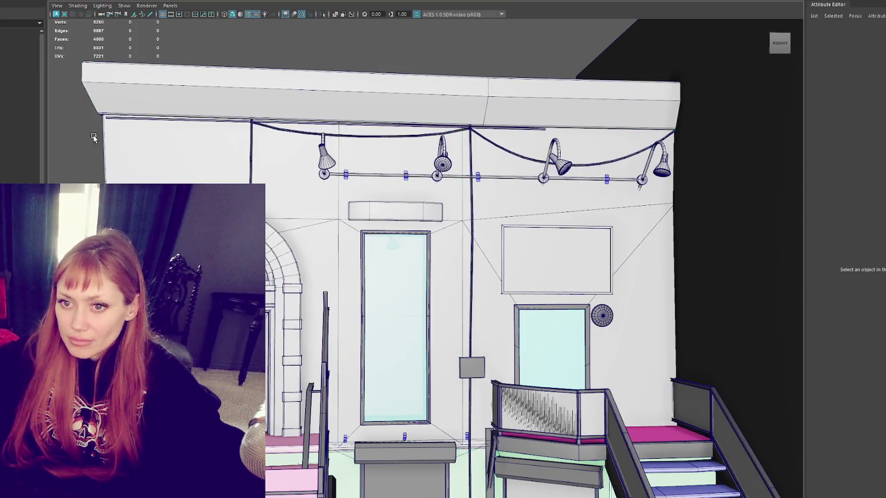
pyautogui.click(11, 56)
pyautogui.click(12, 65)
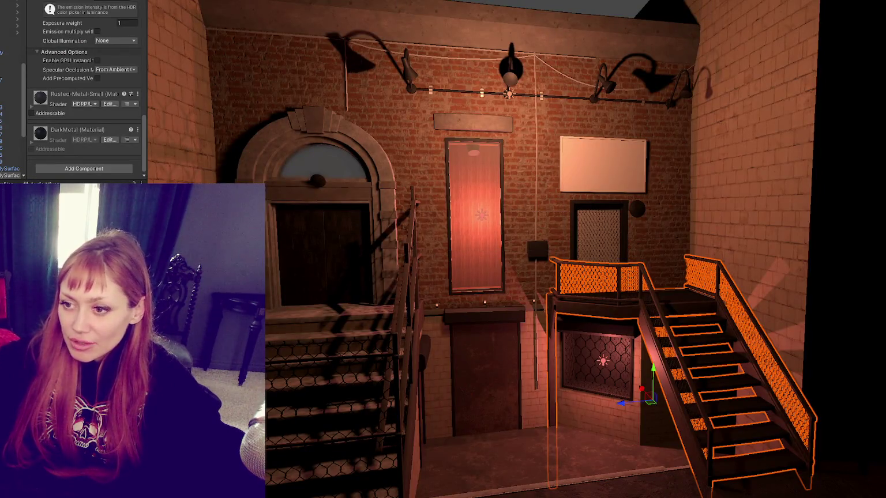
# Deselect the staircase, zoom in on the wall-top lamps, and select the overhead cable.
pyautogui.click(420, 372)
pyautogui.moveTo(420, 372); pyautogui.dragTo(417, 349)
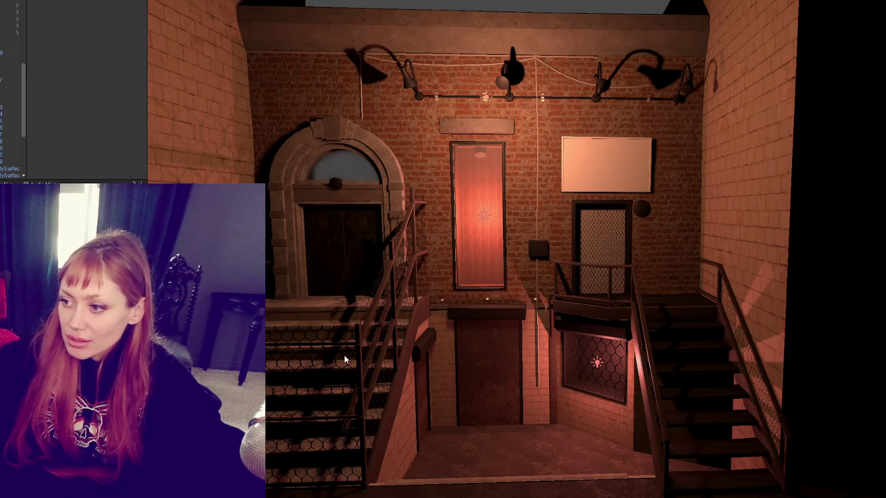
pyautogui.moveTo(540, 70)
pyautogui.mouseDown()
pyautogui.moveTo(528, 261)
pyautogui.moveTo(544, 263)
pyautogui.mouseUp()
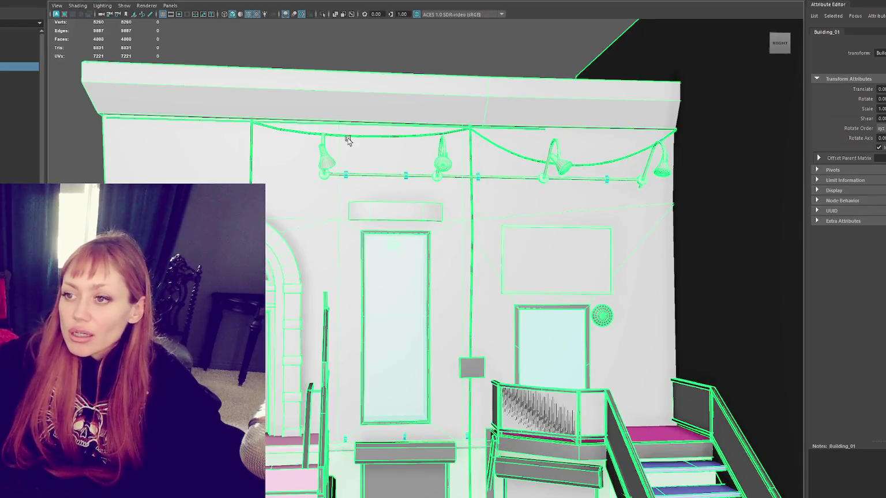
pyautogui.click(358, 136)
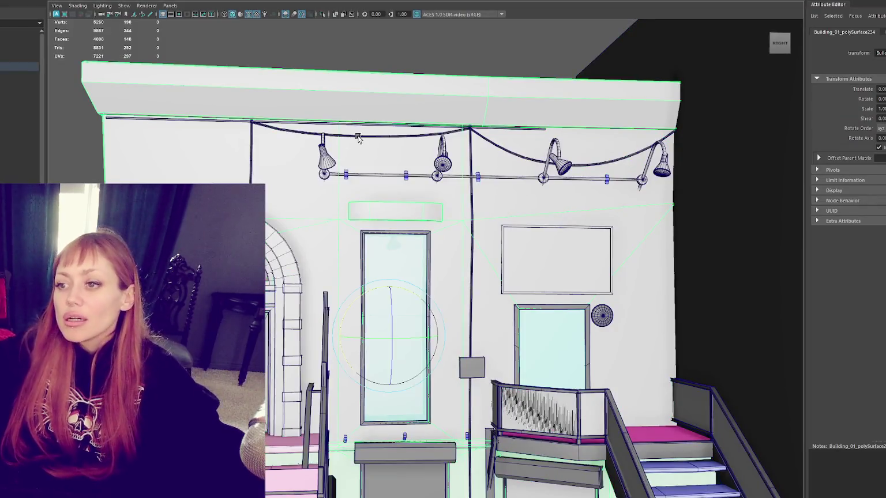
# Soften the edges of the overhead cable.
pyautogui.scroll(-5, 404, 190)
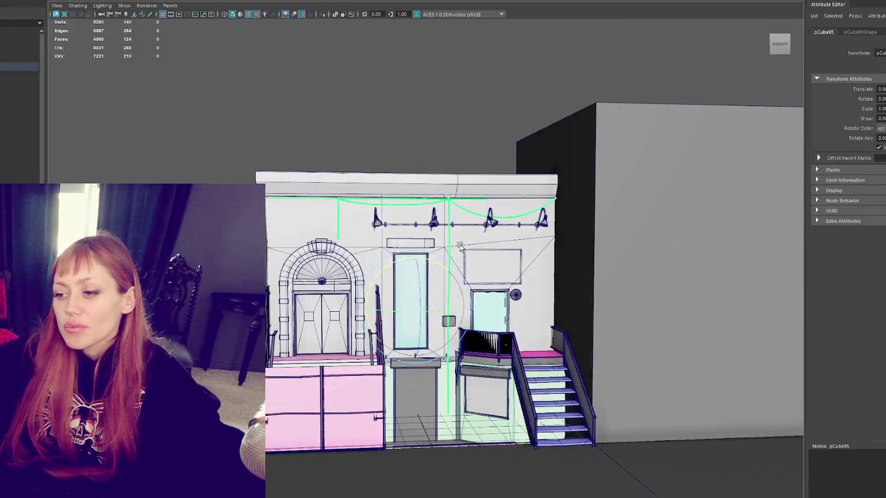
pyautogui.scroll(5, 459, 245)
pyautogui.keyDown('shift'); pyautogui.rightClick(354, 35); pyautogui.keyUp('shift')
pyautogui.click(440, 35)
# Select the overhead cable and switch it to point editing.
pyautogui.rightClick(404, 29)
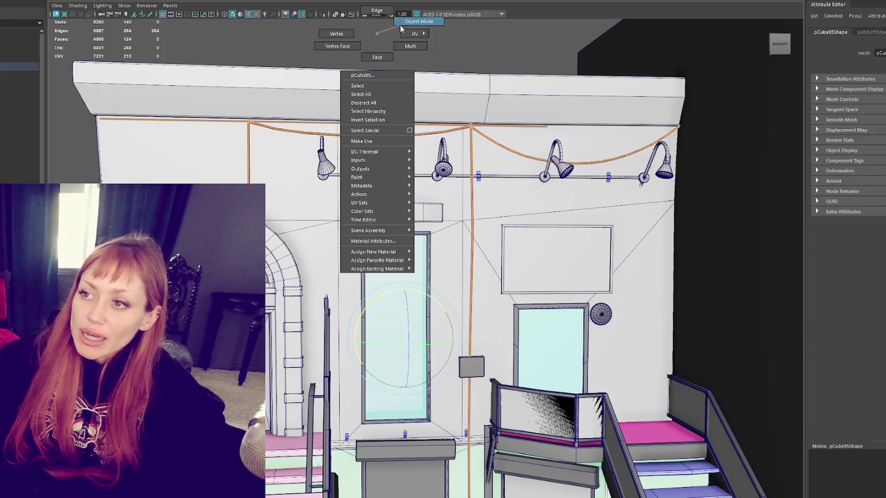
pyautogui.scroll(3, 421, 136)
pyautogui.scroll(3, 421, 136)
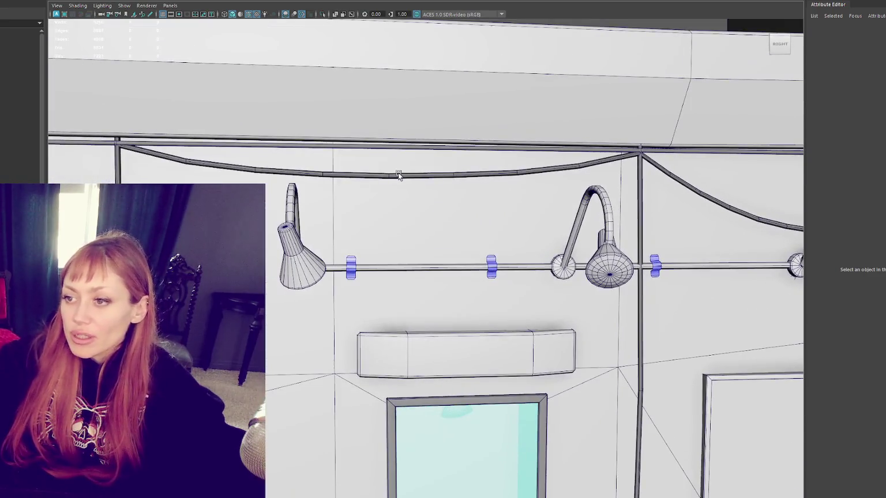
pyautogui.click(454, 160)
pyautogui.scroll(-3, 468, 188)
pyautogui.rightClick(476, 93)
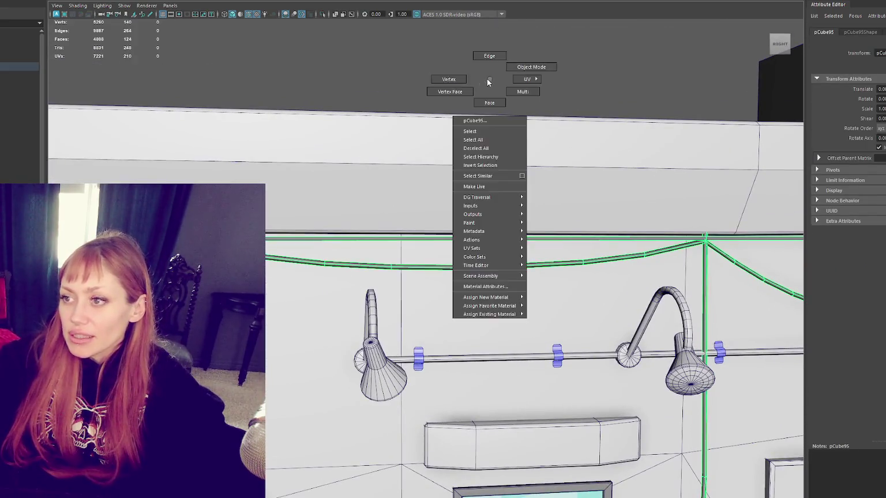
pyautogui.click(438, 99)
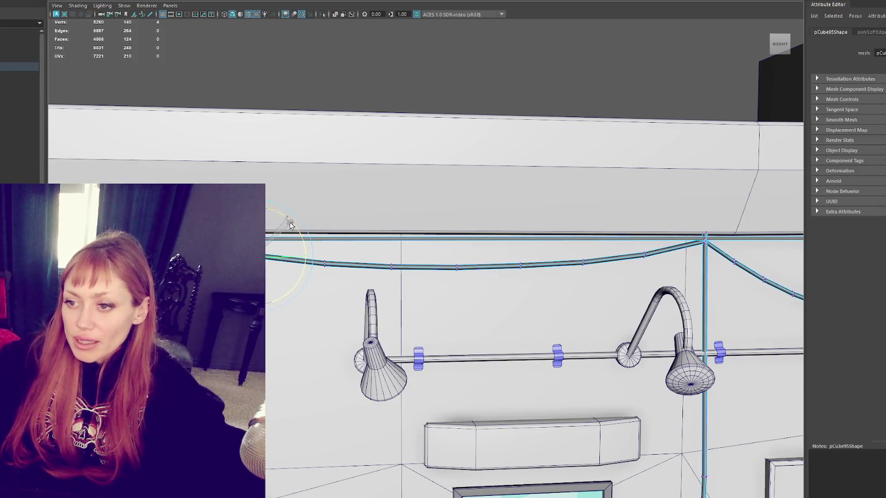
# Adjust the soft-selection falloff size around points on the cable.
pyautogui.moveTo(340, 248); pyautogui.dragTo(365, 236)
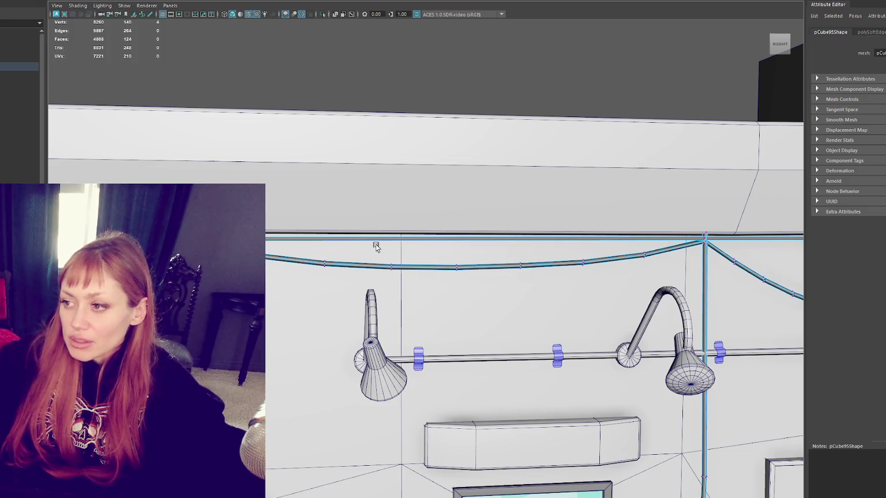
pyautogui.scroll(1, 609, 251)
pyautogui.moveTo(609, 252); pyautogui.dragTo(557, 225)
pyautogui.moveTo(647, 233)
pyautogui.mouseDown()
pyautogui.moveTo(619, 235)
pyautogui.moveTo(589, 222)
pyautogui.mouseUp()
pyautogui.moveTo(630, 283)
pyautogui.mouseDown()
pyautogui.moveTo(632, 221)
pyautogui.moveTo(621, 218)
pyautogui.mouseUp()
pyautogui.click(514, 267)
pyautogui.moveTo(486, 292); pyautogui.dragTo(510, 259)
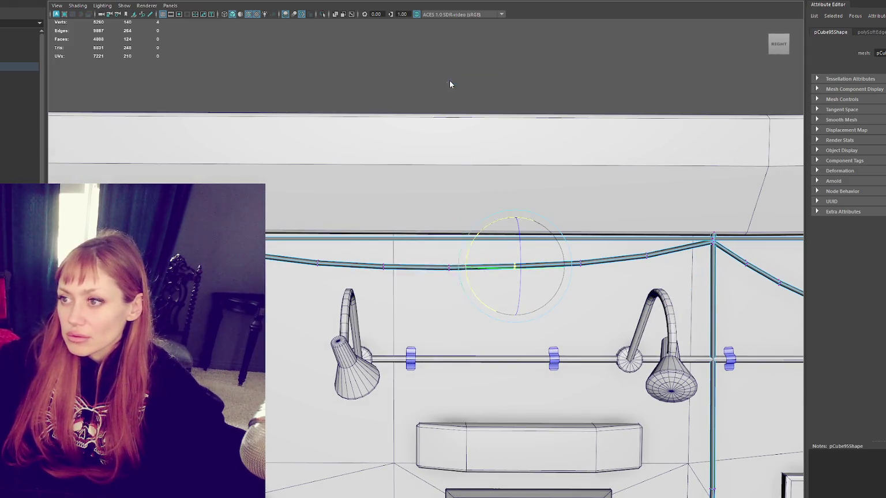
# Box-select cable points and raise them so the cable sags beneath the ledge.
pyautogui.press('F8')
pyautogui.scroll(-3, 232, 131)
pyautogui.scroll(3, 387, 166)
pyautogui.click(362, 260)
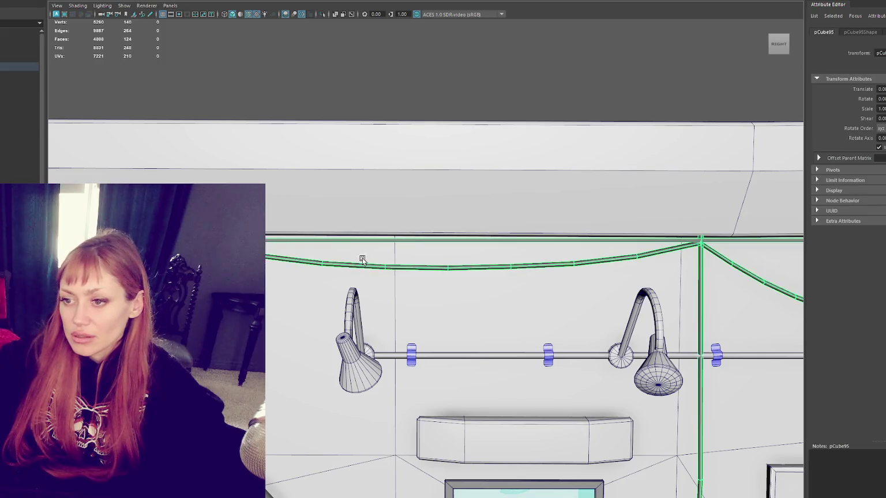
pyautogui.press('F8')
pyautogui.moveTo(281, 229); pyautogui.dragTo(257, 285)
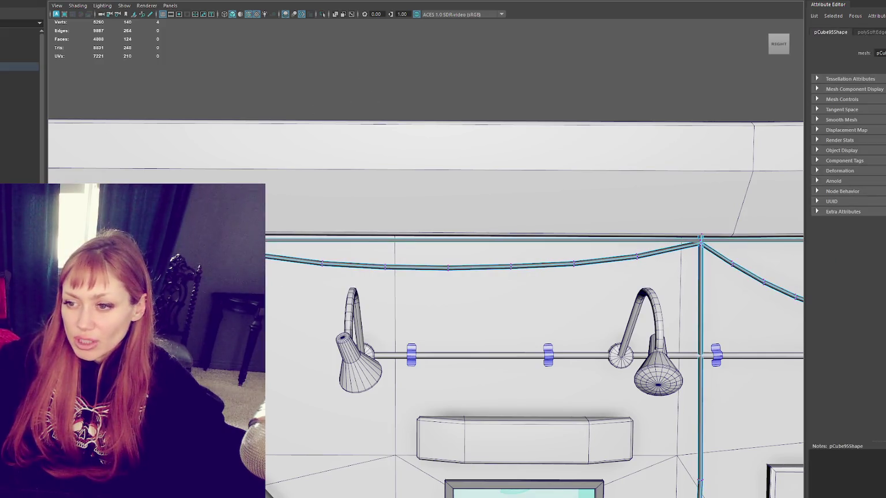
pyautogui.moveTo(626, 231); pyautogui.dragTo(643, 271)
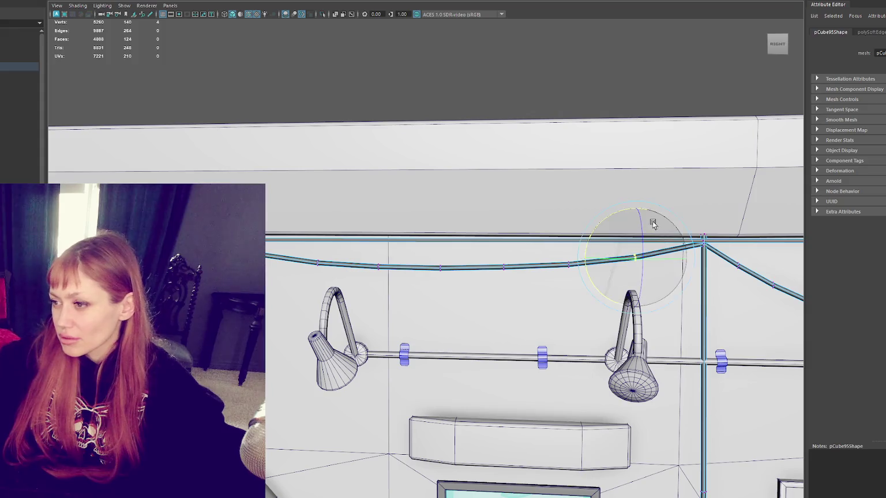
pyautogui.click(638, 217)
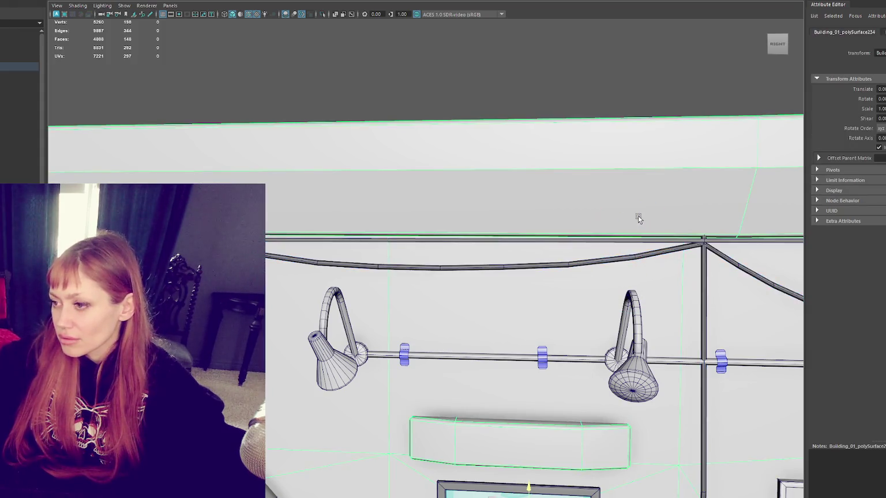
pyautogui.hotkey('ctrl', 'z')
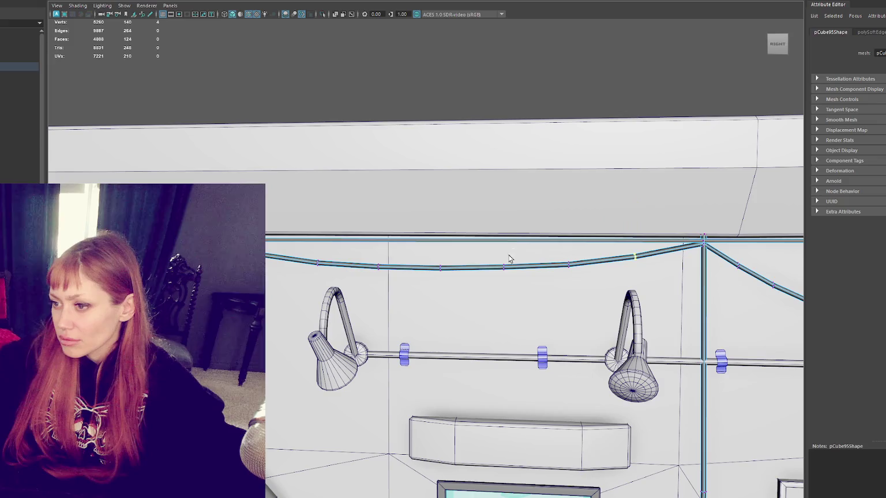
pyautogui.moveTo(567, 238); pyautogui.dragTo(570, 237)
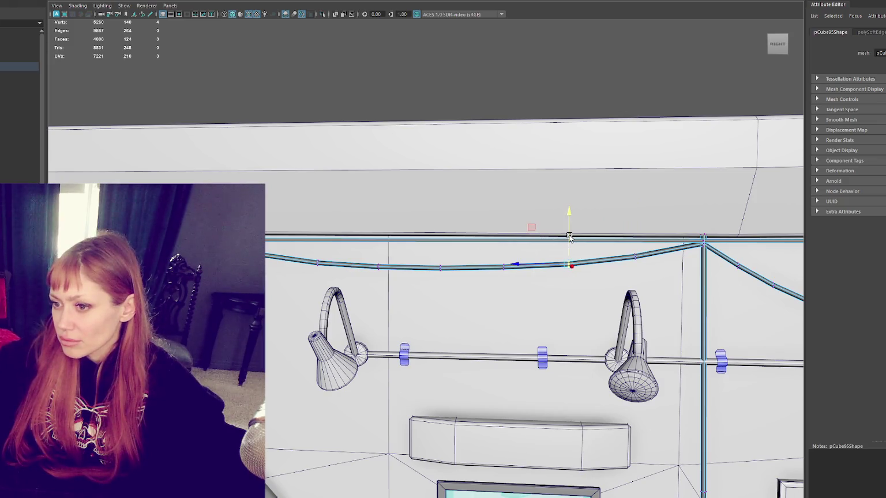
# Recheck the cable's vertices, return to object mode, and select Building_01.
pyautogui.keyDown('alt'); pyautogui.moveTo(360, 246); pyautogui.dragTo(388, 243); pyautogui.keyUp('alt')
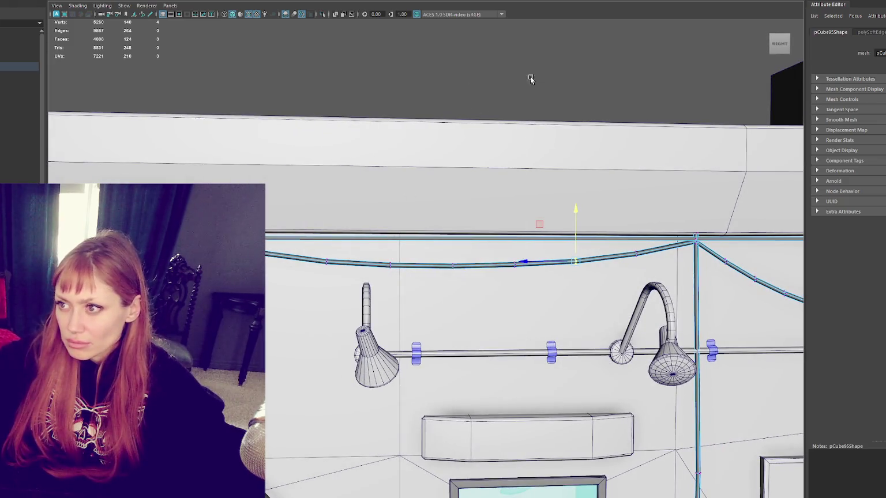
pyautogui.click(531, 79)
pyautogui.scroll(-5, 244, 174)
pyautogui.keyDown('alt'); pyautogui.moveTo(568, 267); pyautogui.dragTo(537, 237); pyautogui.keyUp('alt')
pyautogui.scroll(3, 504, 212)
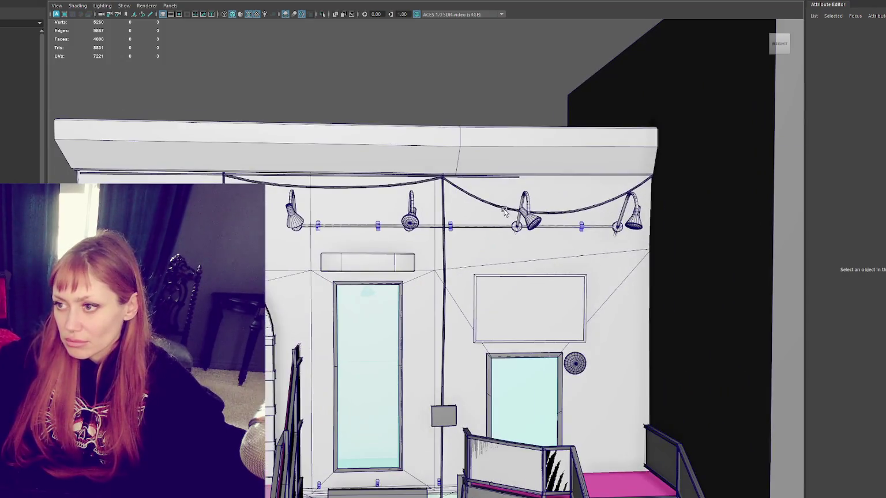
pyautogui.click(496, 176)
pyautogui.press('F9')
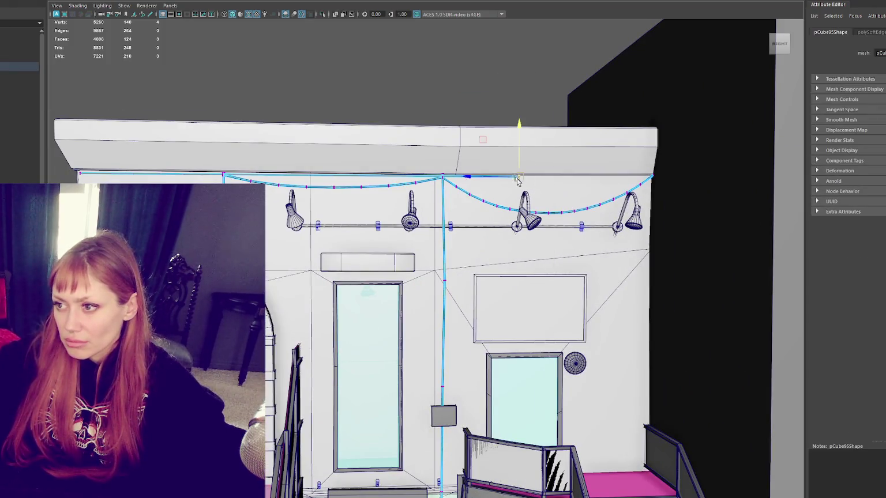
pyautogui.press('F8')
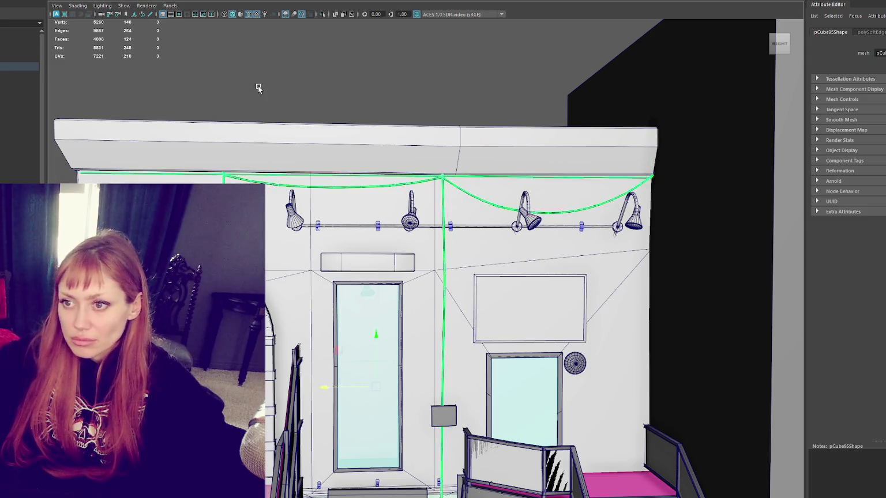
pyautogui.click(20, 67)
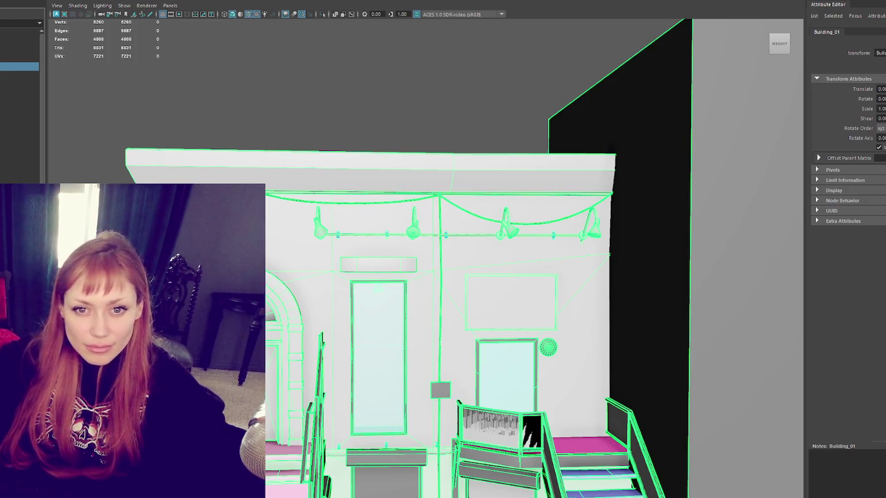
# Deselect the building and select the wall's top ledge.
pyautogui.click(438, 368)
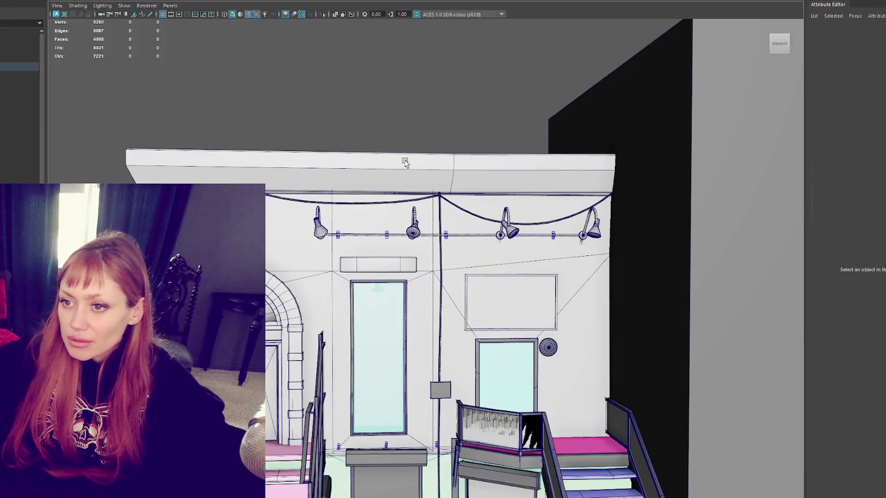
pyautogui.click(405, 164)
pyautogui.scroll(2, 401, 174)
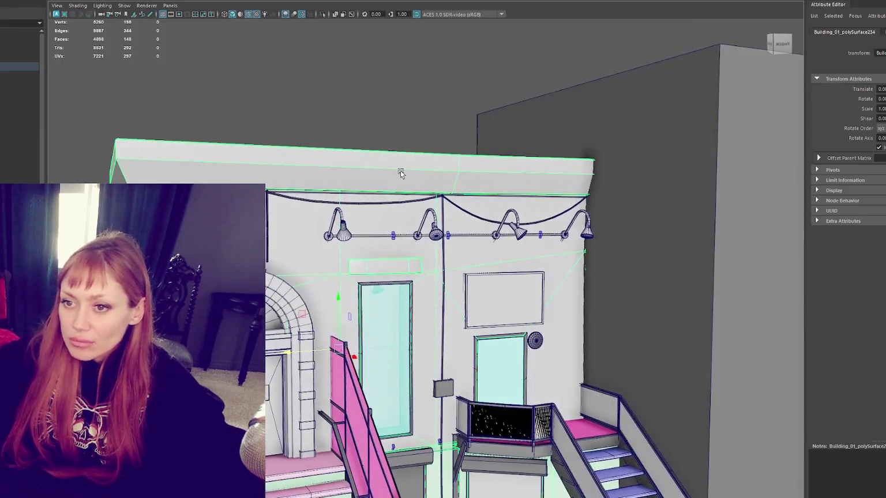
# Select the ledge's top edge loop, soften it, and bevel it at 0.1 fraction.
pyautogui.press('F10')
pyautogui.doubleClick(355, 167)
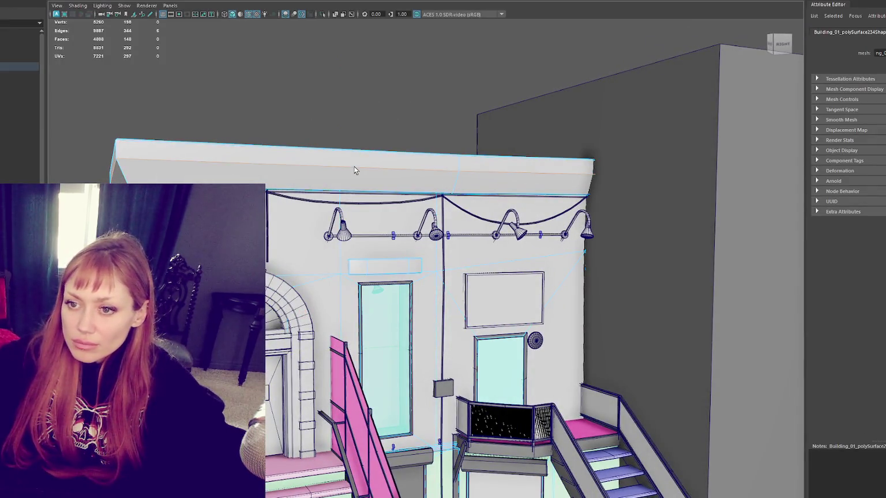
pyautogui.scroll(5, 354, 171)
pyautogui.keyDown('shift'); pyautogui.rightClick(340, 112); pyautogui.keyUp('shift')
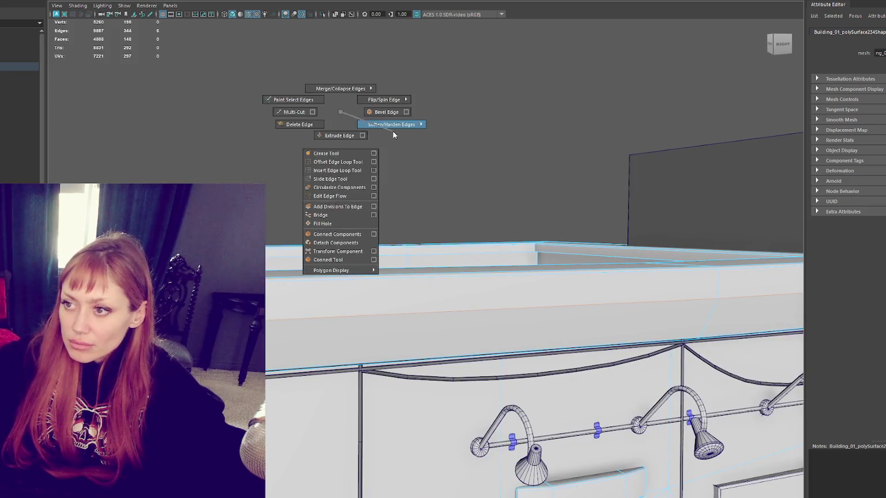
pyautogui.click(394, 131)
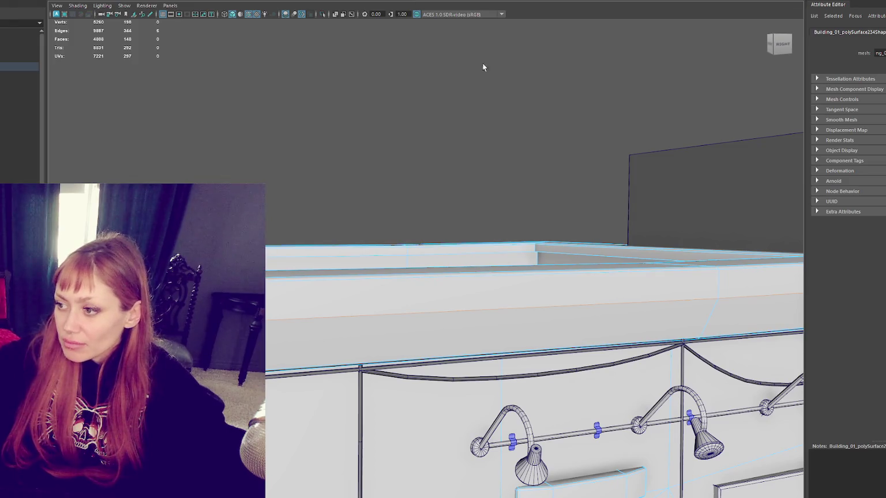
pyautogui.hotkey('ctrl', 'b')
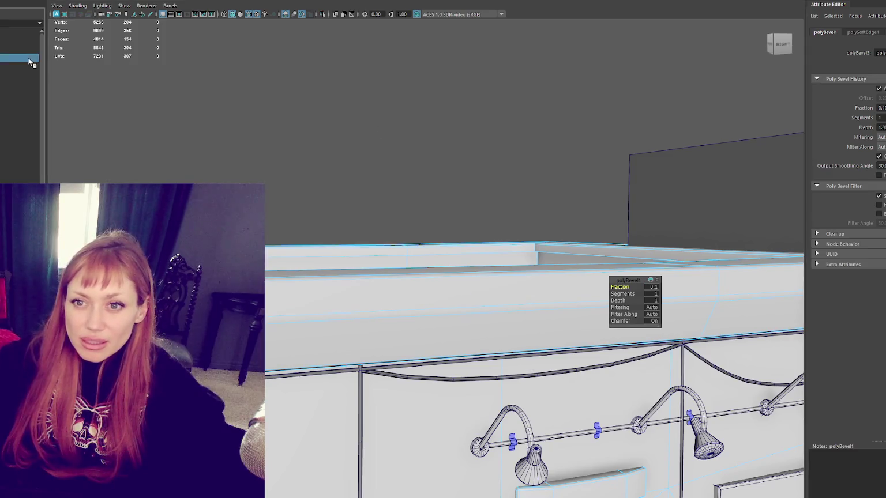
pyautogui.press('F8')
pyautogui.press('Escape')
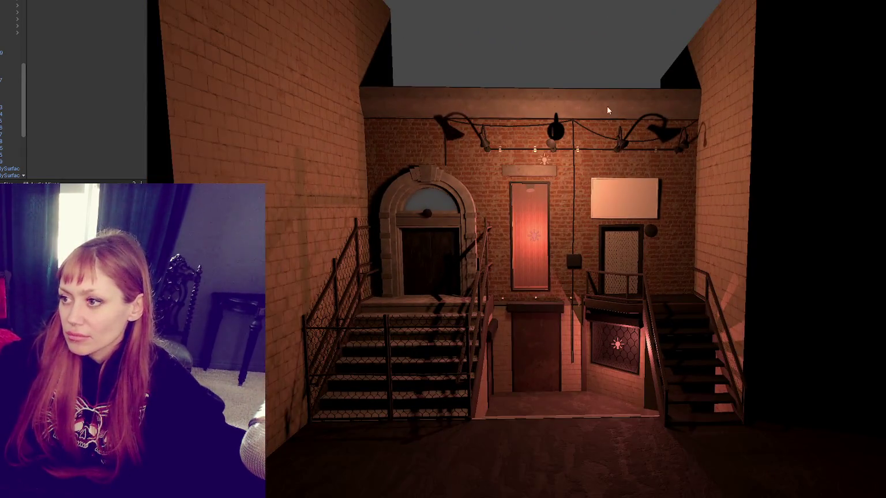
# Raise the doorway point light higher with the move handle.
pyautogui.moveTo(628, 118); pyautogui.dragTo(663, 128)
pyautogui.moveTo(602, 139)
pyautogui.mouseDown()
pyautogui.moveTo(678, 132)
pyautogui.moveTo(544, 205)
pyautogui.moveTo(537, 236)
pyautogui.mouseUp()
pyautogui.click(538, 242)
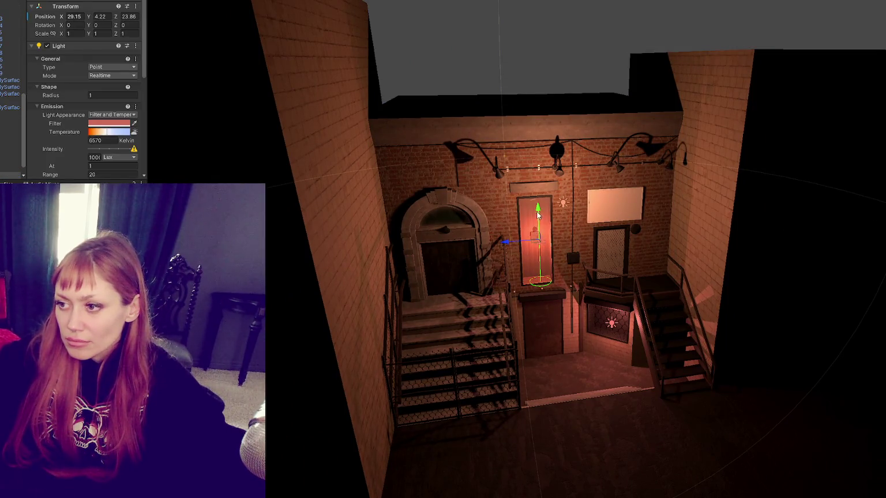
pyautogui.press('w')
pyautogui.moveTo(532, 228)
pyautogui.mouseDown()
pyautogui.moveTo(517, 236)
pyautogui.moveTo(507, 229)
pyautogui.moveTo(550, 207)
pyautogui.moveTo(537, 225)
pyautogui.mouseUp()
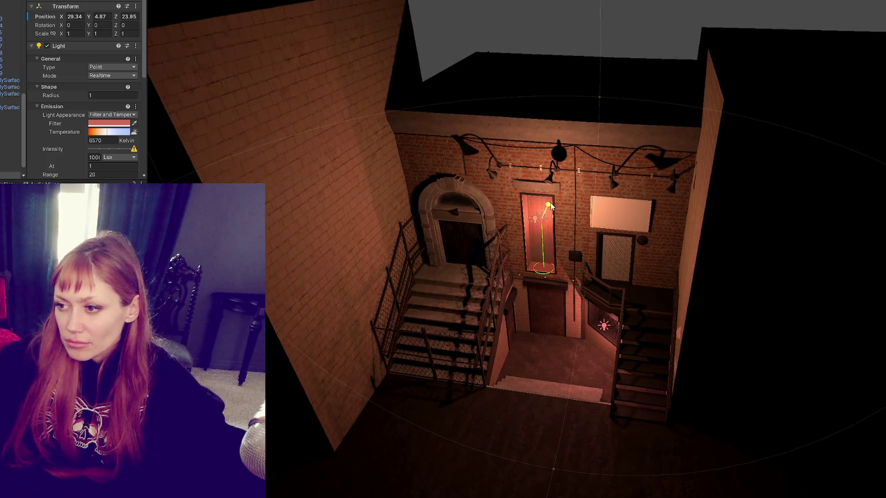
# Nudge the second point light slightly back and toggle its shadows off and on.
pyautogui.click(536, 221)
pyautogui.click(533, 216)
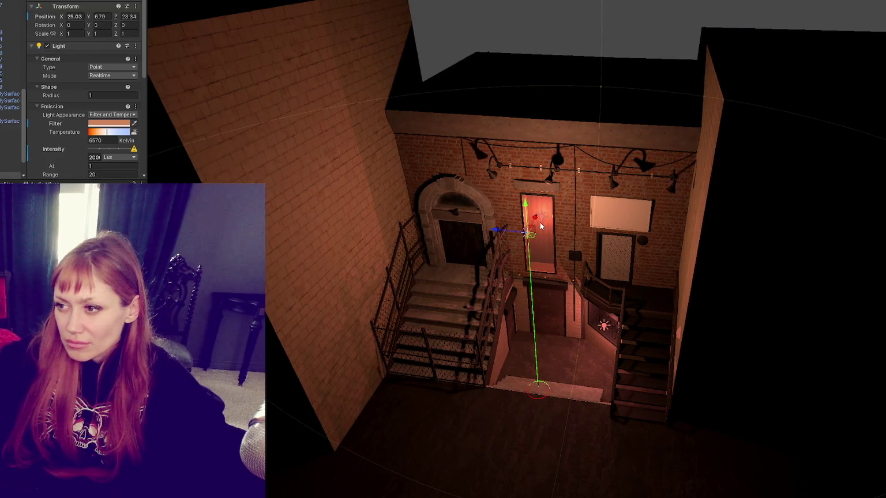
pyautogui.moveTo(497, 231)
pyautogui.mouseDown()
pyautogui.moveTo(503, 237)
pyautogui.moveTo(438, 233)
pyautogui.mouseUp()
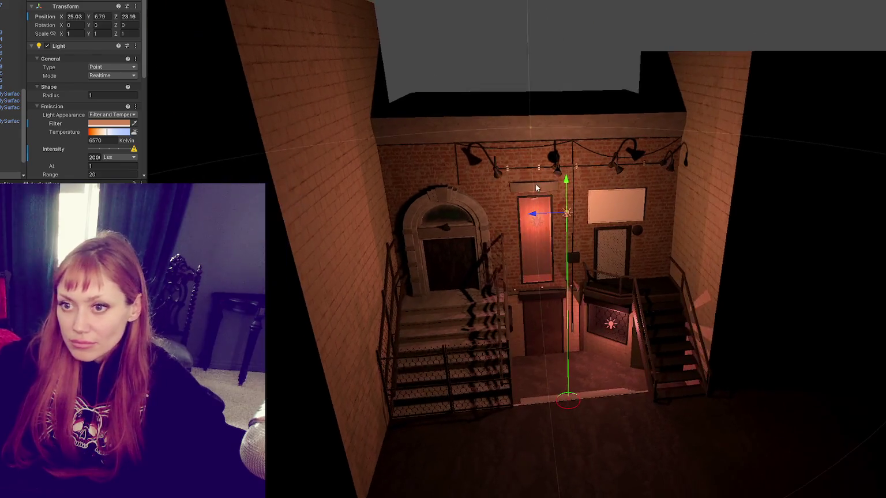
pyautogui.scroll(-10, 84, 110)
pyautogui.click(91, 90)
pyautogui.click(90, 90)
# Look down on the brick wall from above and select the pCube90 rail clip.
pyautogui.click(497, 176)
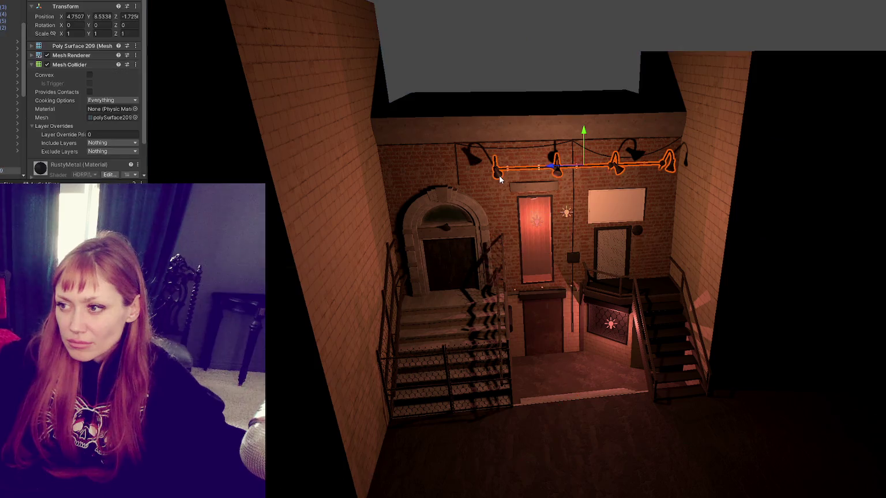
pyautogui.click(534, 16)
pyautogui.moveTo(534, 16); pyautogui.dragTo(535, 78)
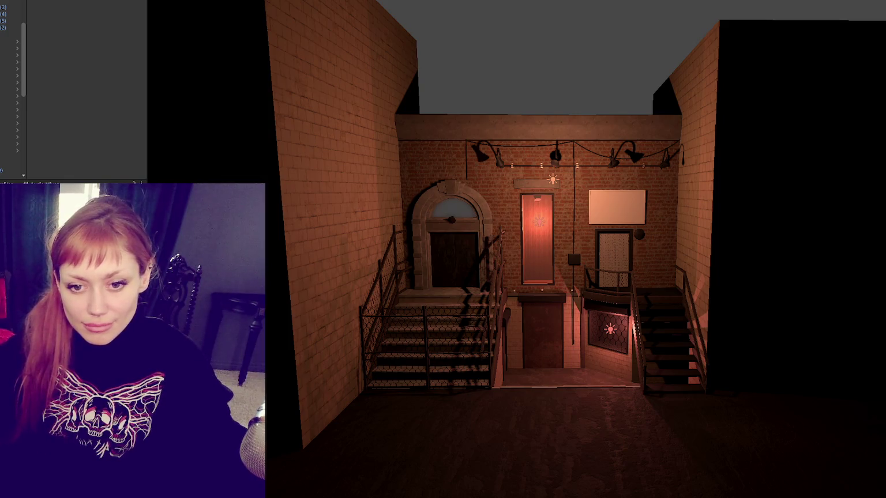
pyautogui.scroll(6, 583, 254)
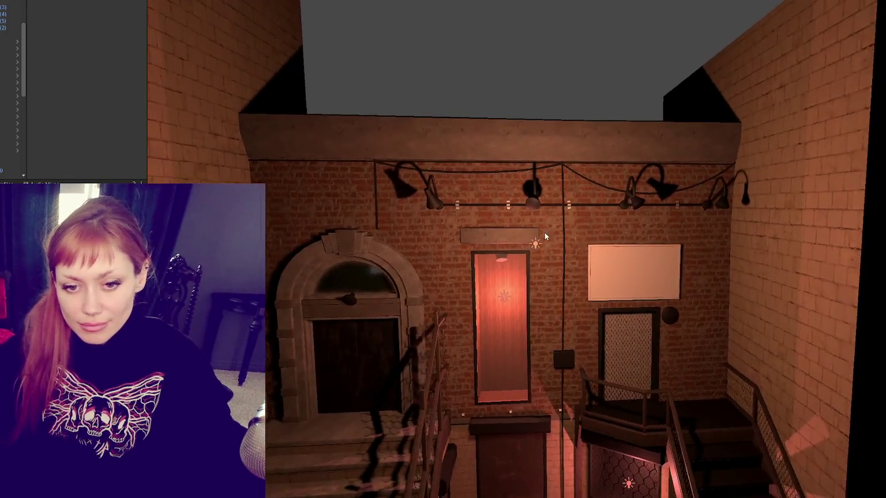
pyautogui.scroll(5, 545, 233)
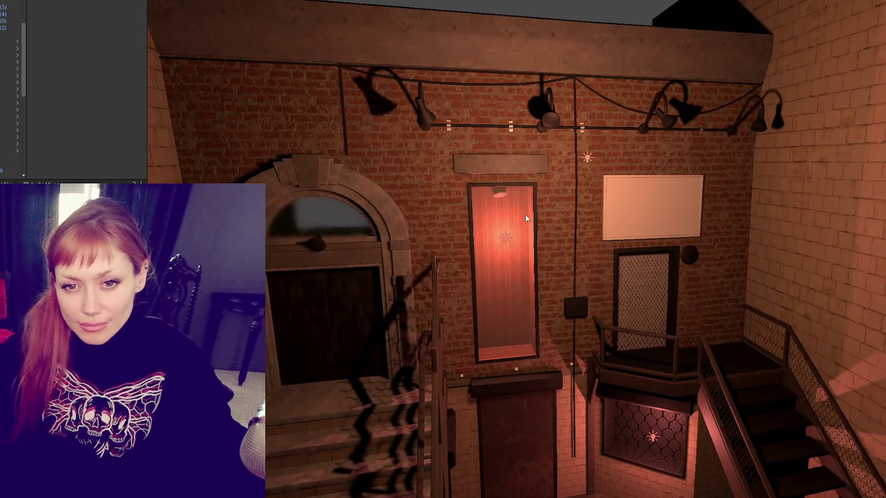
pyautogui.moveTo(476, 208)
pyautogui.mouseDown()
pyautogui.moveTo(483, 122)
pyautogui.moveTo(584, 75)
pyautogui.moveTo(571, 22)
pyautogui.moveTo(580, 112)
pyautogui.mouseUp()
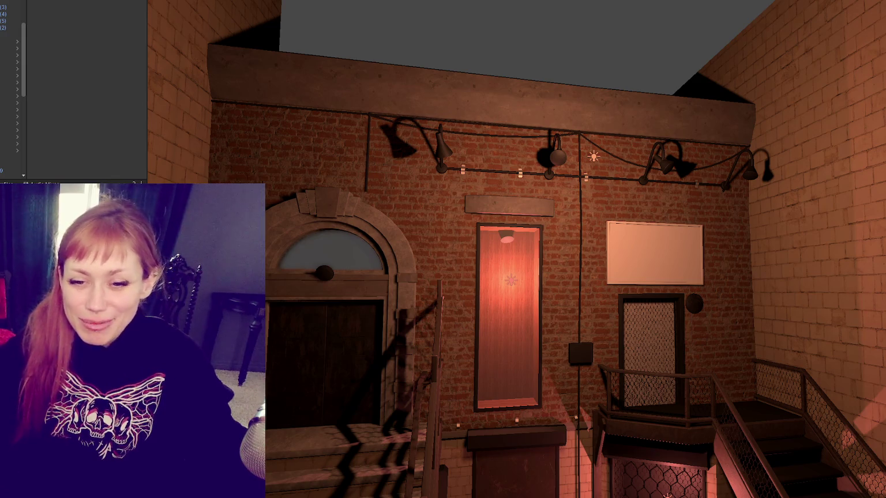
pyautogui.moveTo(560, 17)
pyautogui.mouseDown()
pyautogui.moveTo(594, 38)
pyautogui.moveTo(615, 108)
pyautogui.mouseUp()
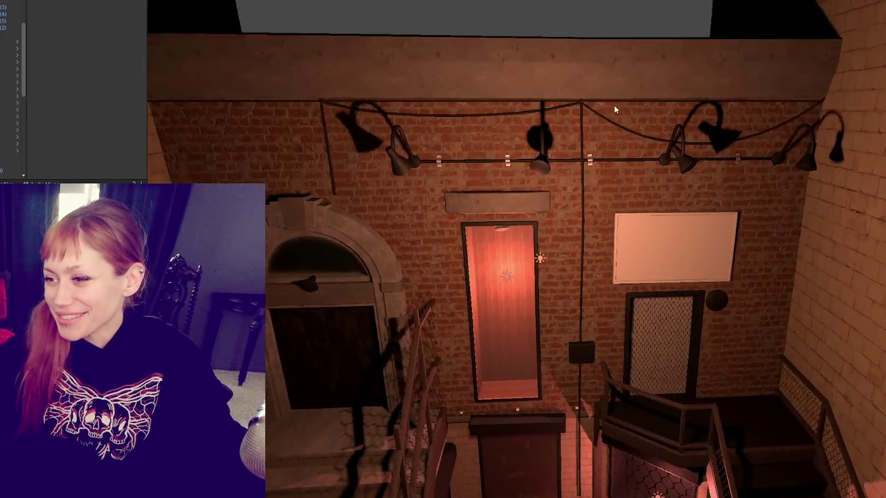
pyautogui.scroll(5, 463, 155)
pyautogui.click(471, 115)
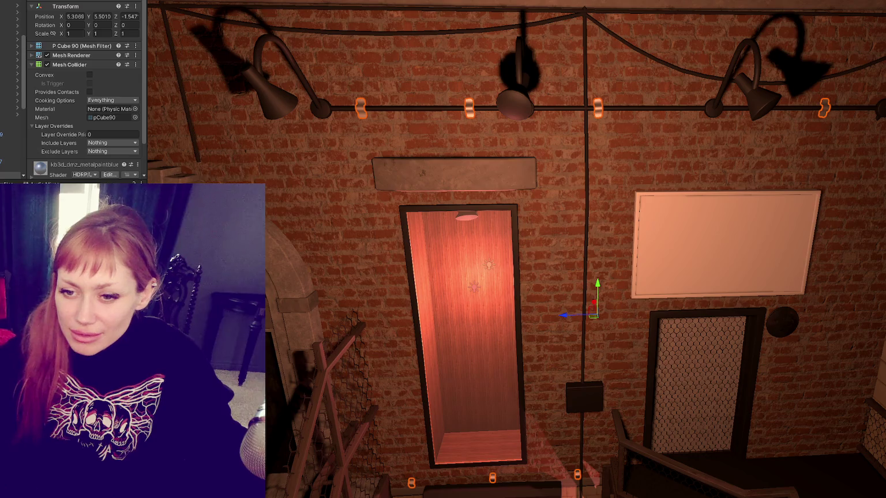
# Create a new material in the Project window and preview it on the wall.
pyautogui.rightClick(81, 48)
pyautogui.moveTo(150, 52)
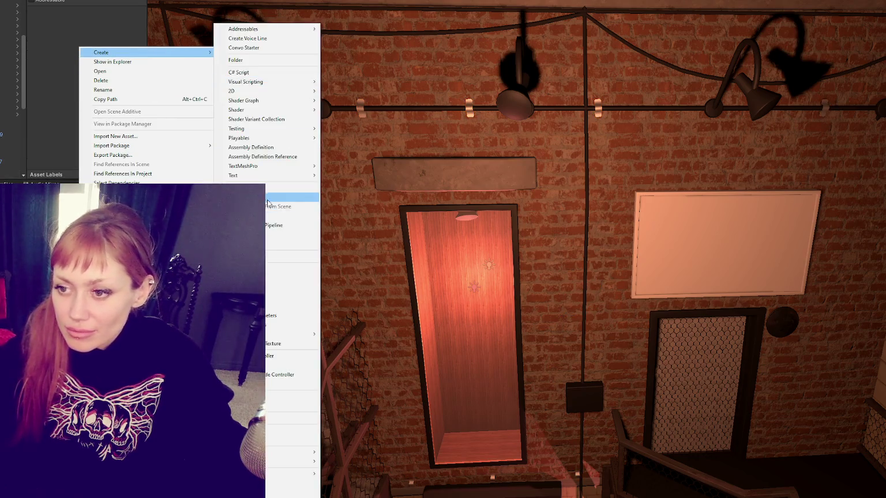
pyautogui.click(277, 278)
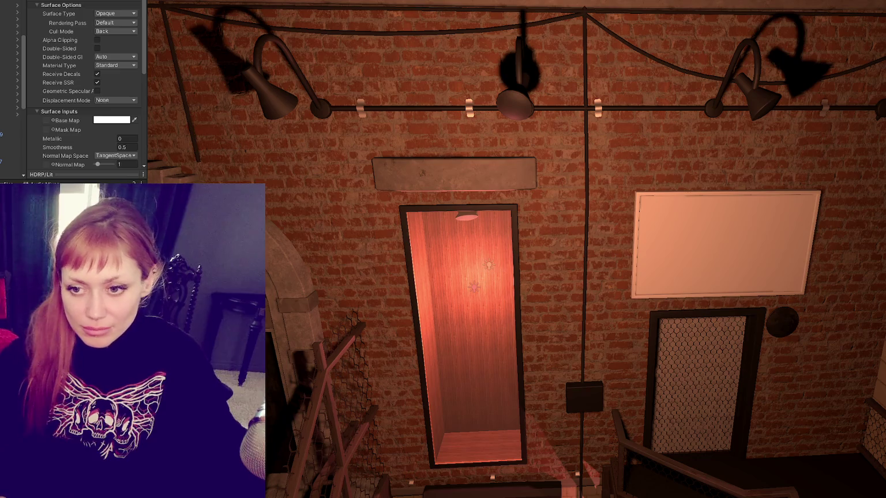
pyautogui.moveTo(116, 288)
pyautogui.mouseDown()
pyautogui.moveTo(379, 115)
pyautogui.moveTo(363, 113)
pyautogui.mouseUp()
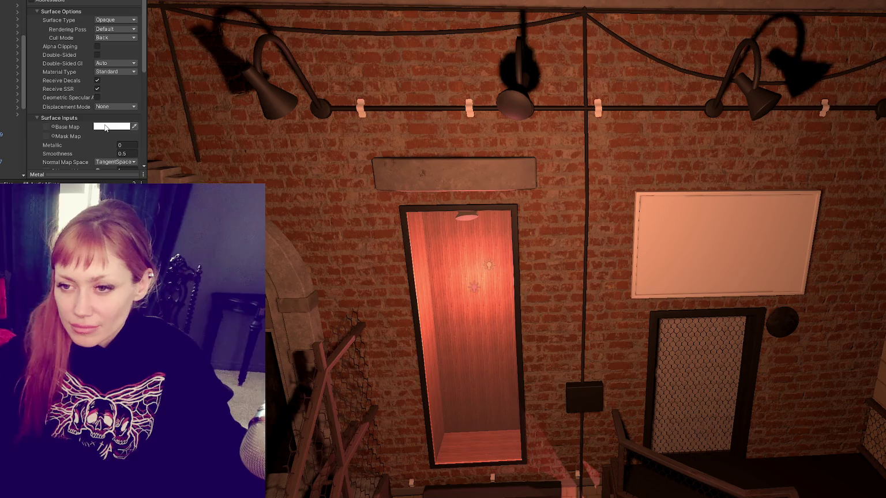
pyautogui.scroll(-3, 103, 131)
pyautogui.scroll(-1, 102, 131)
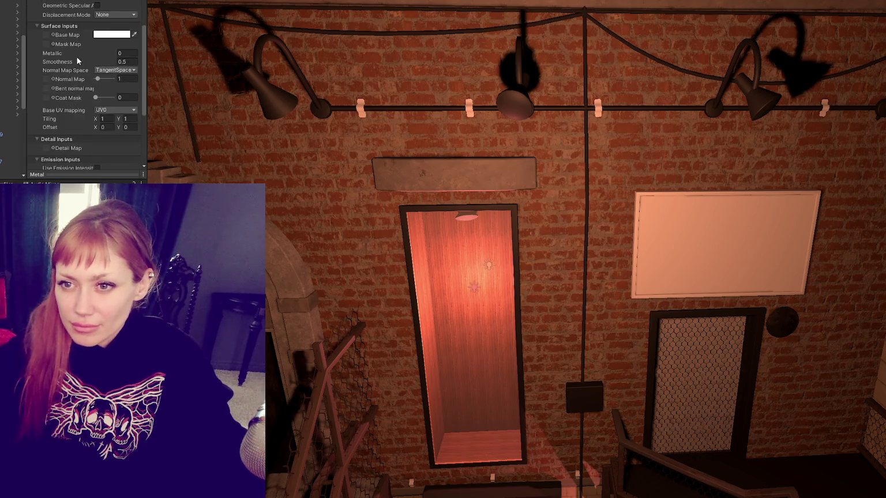
# Set the material's Metallic to 1 and Smoothness to 1.
pyautogui.click(126, 53)
pyautogui.write('1')
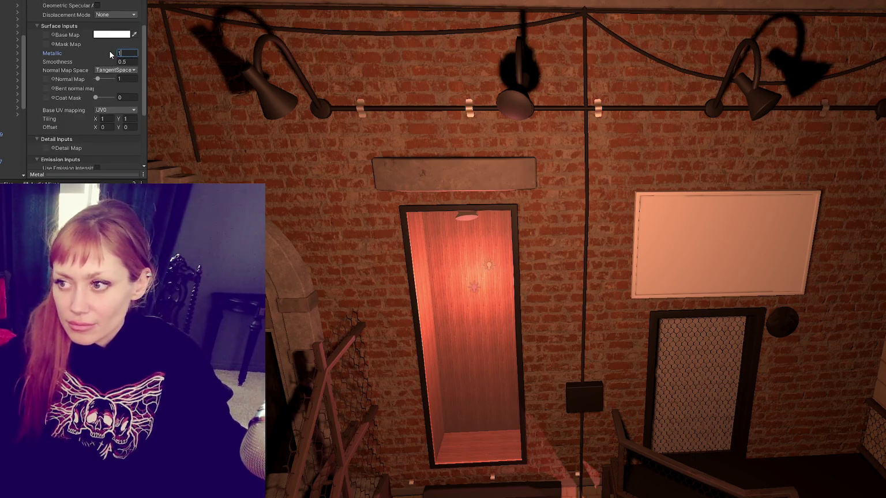
pyautogui.click(119, 36)
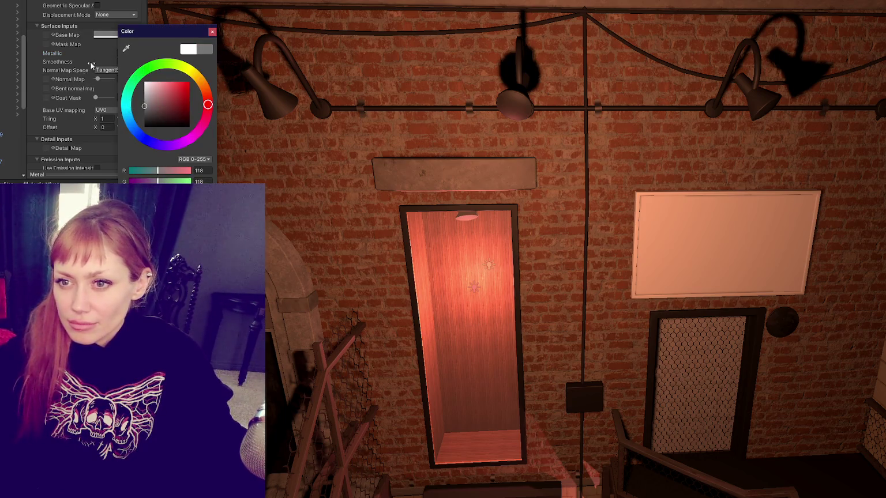
pyautogui.click(119, 61)
pyautogui.write('1')
pyautogui.press('Tab')
pyautogui.scroll(-10, 453, 197)
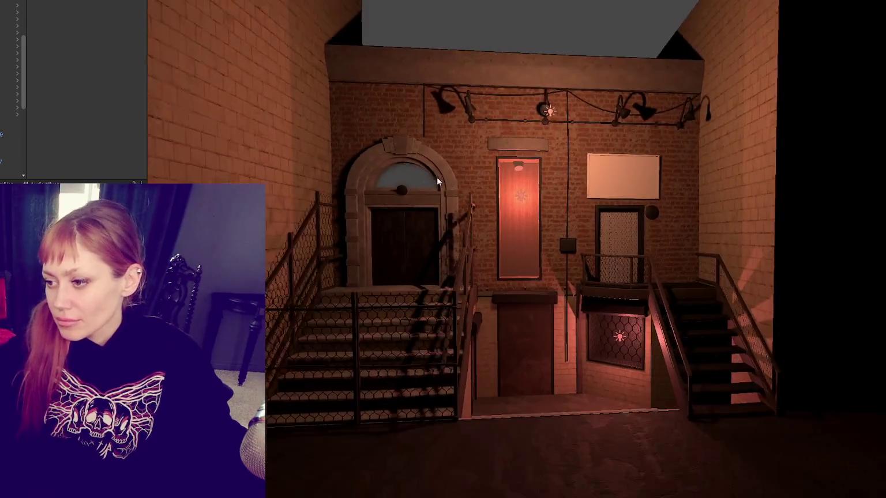
pyautogui.moveTo(437, 176)
pyautogui.mouseDown()
pyautogui.moveTo(429, 198)
pyautogui.moveTo(418, 194)
pyautogui.moveTo(419, 219)
pyautogui.moveTo(422, 190)
pyautogui.mouseUp()
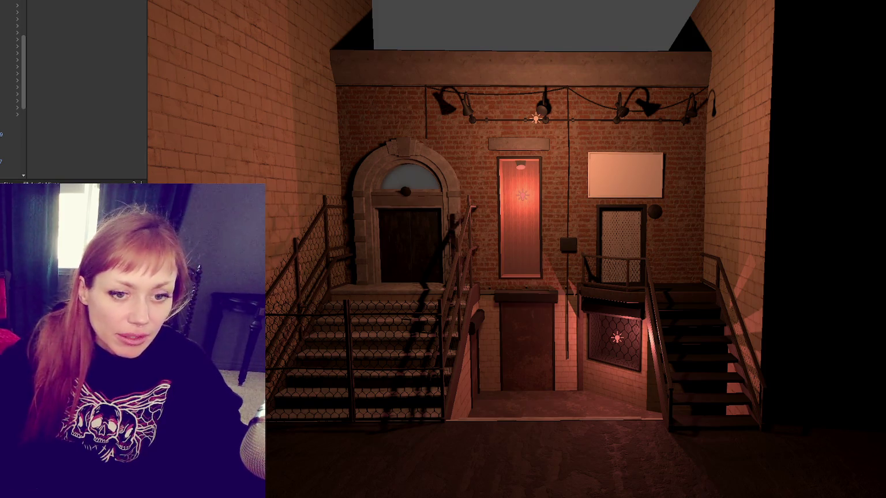
# Switch to the St. Marks street reference photo in Chrome.
pyautogui.hotkey('alt', 'Tab')
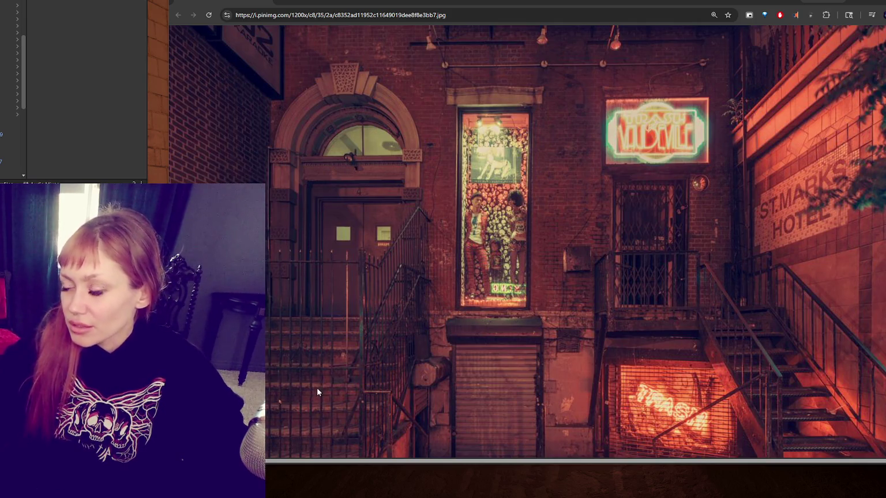
# Scroll the reference photo down toward the sidewalk.
pyautogui.scroll(-2, 318, 375)
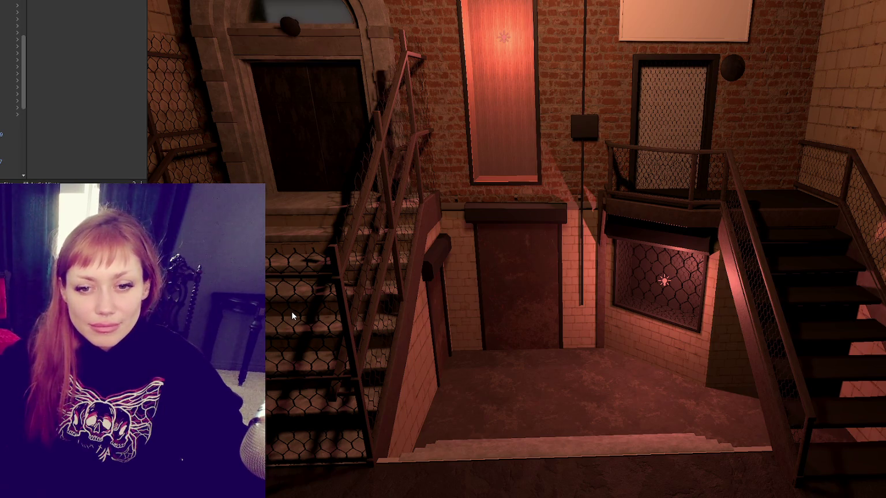
# Fly the view past both staircases to the lit wooden doorway and select its pillar.
pyautogui.moveTo(291, 311)
pyautogui.mouseDown()
pyautogui.moveTo(283, 375)
pyautogui.moveTo(286, 323)
pyautogui.mouseUp()
pyautogui.moveTo(468, 297); pyautogui.dragTo(332, 292)
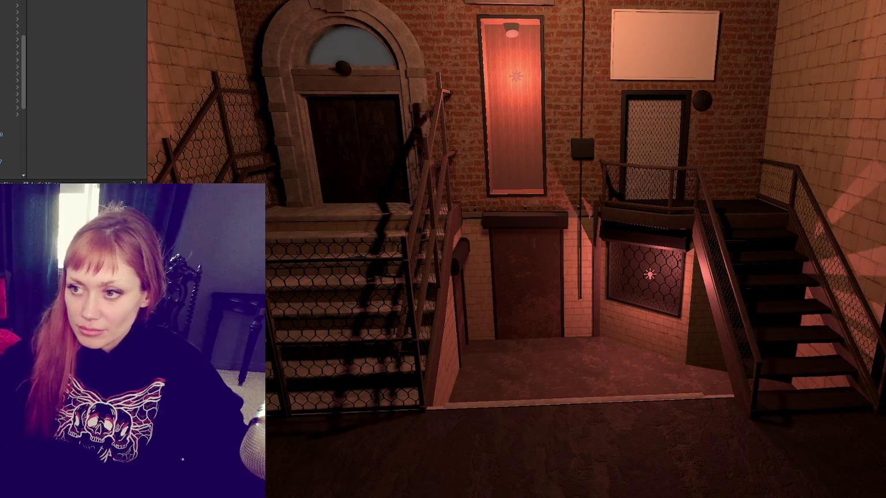
pyautogui.moveTo(263, 163)
pyautogui.mouseDown()
pyautogui.moveTo(455, 262)
pyautogui.moveTo(642, 245)
pyautogui.mouseUp()
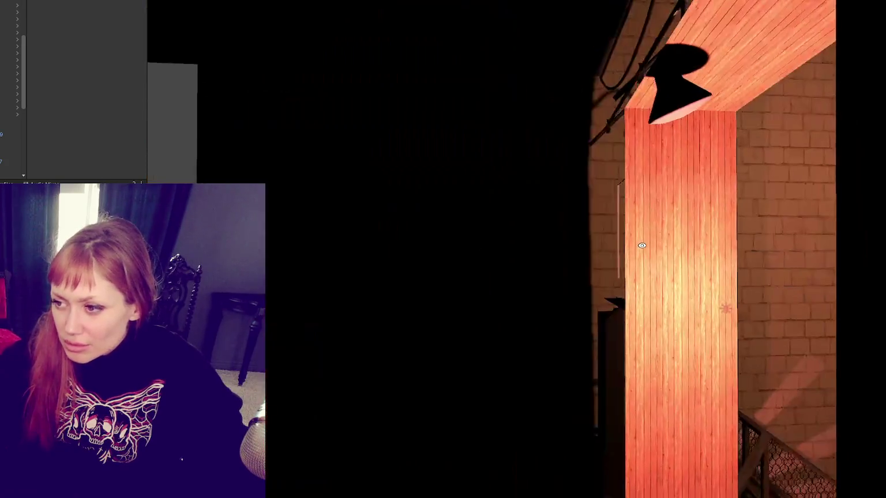
pyautogui.click(658, 256)
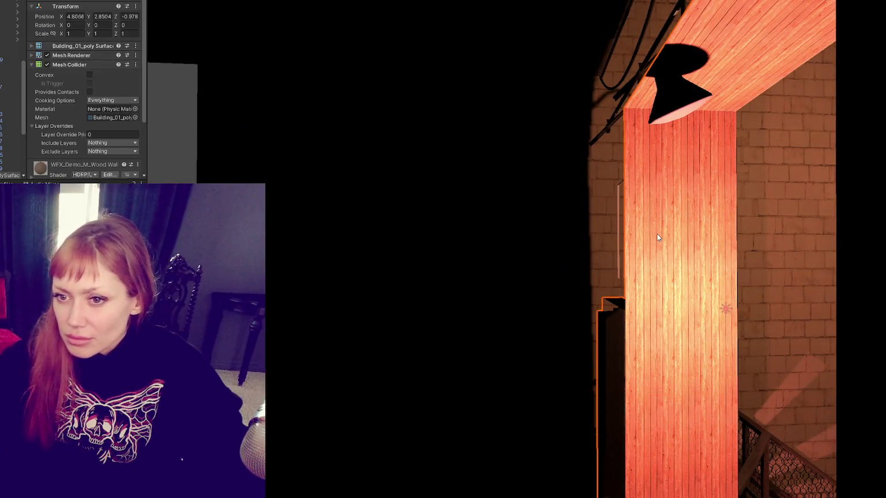
# Change the Wood Wall material tiling from 8 by 4 to 4 by 2.
pyautogui.scroll(-3, 89, 125)
pyautogui.click(76, 113)
pyautogui.scroll(-5, 72, 118)
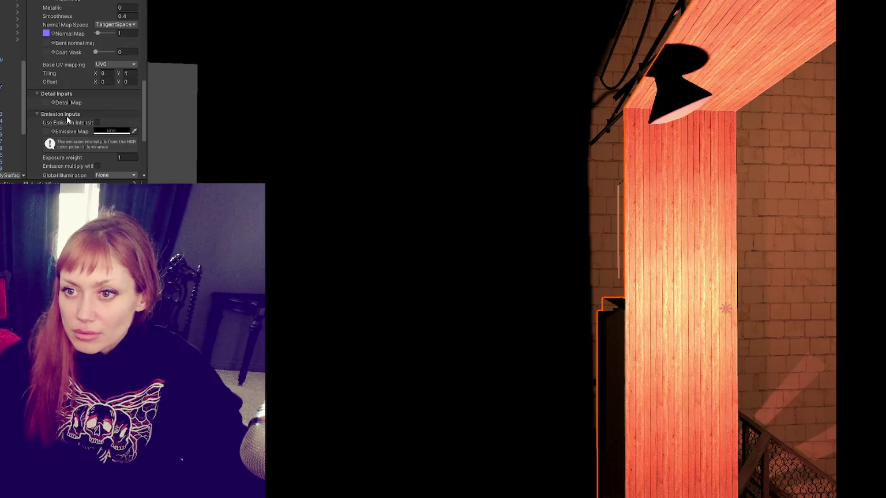
pyautogui.click(105, 73)
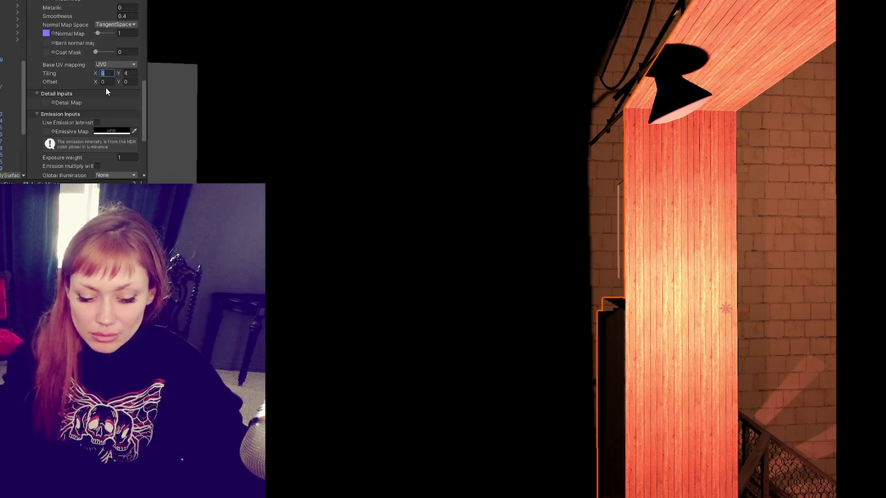
pyautogui.write('4')
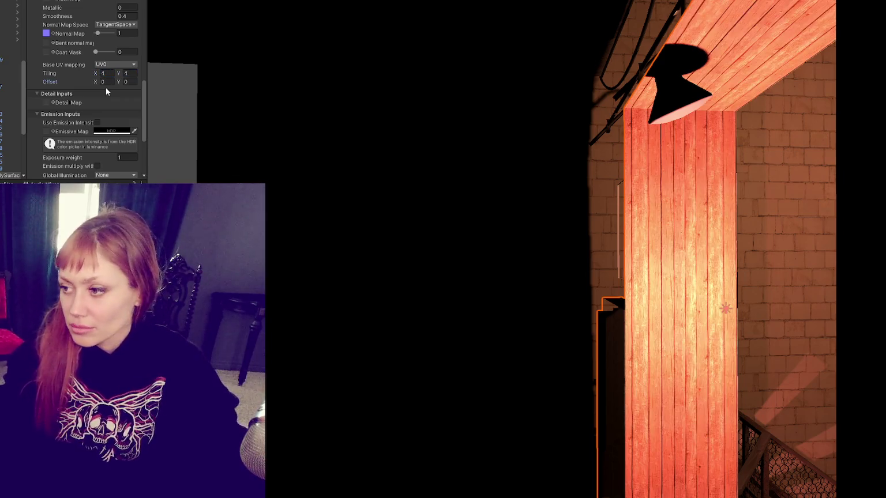
pyautogui.press('Tab')
pyautogui.write('2')
pyautogui.press('Return')
# Re-enter horizontal tiling as 4 and view the whole wall and stairs frontally.
pyautogui.moveTo(308, 112)
pyautogui.mouseDown()
pyautogui.moveTo(394, 188)
pyautogui.moveTo(415, 176)
pyautogui.mouseUp()
pyautogui.click(106, 74)
pyautogui.write('2')
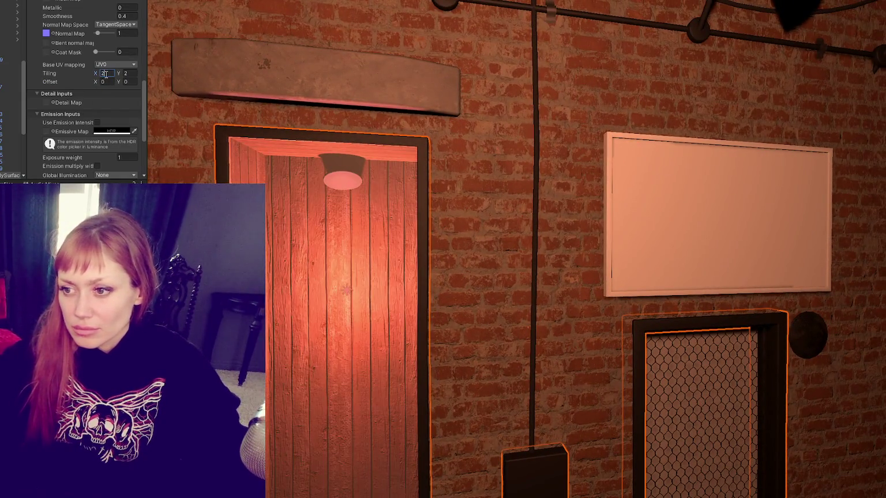
pyautogui.press('BackSpace')
pyautogui.write('4')
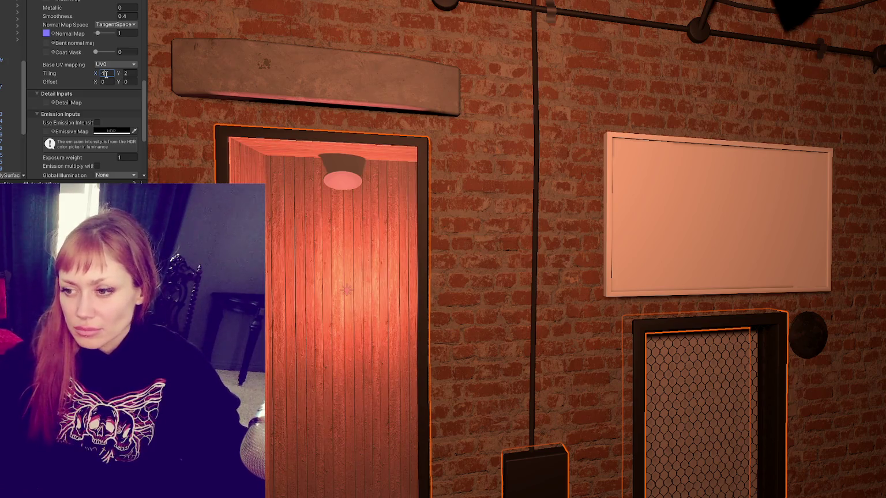
pyautogui.scroll(-5, 387, 243)
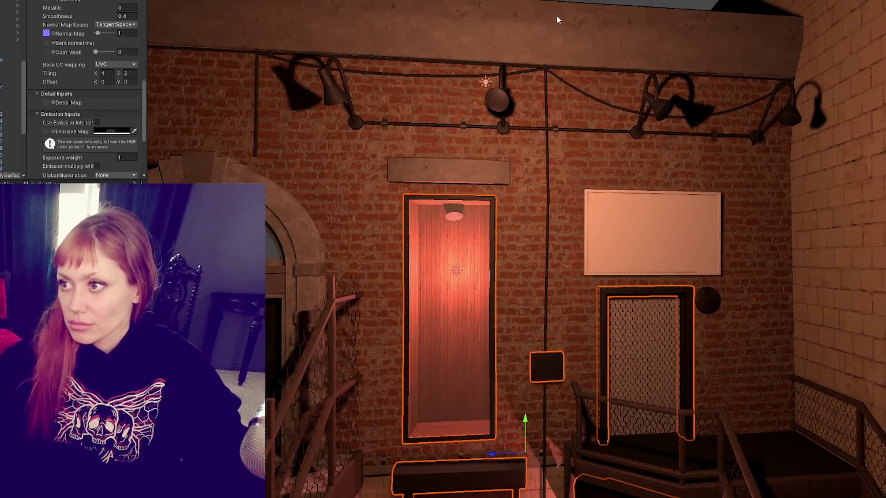
pyautogui.click(559, 20)
pyautogui.moveTo(560, 20)
pyautogui.mouseDown()
pyautogui.moveTo(577, 35)
pyautogui.moveTo(523, 163)
pyautogui.moveTo(536, 163)
pyautogui.mouseUp()
pyautogui.moveTo(679, 162)
pyautogui.mouseDown()
pyautogui.moveTo(646, 167)
pyautogui.moveTo(727, 152)
pyautogui.moveTo(461, 300)
pyautogui.mouseUp()
pyautogui.scroll(3, 438, 311)
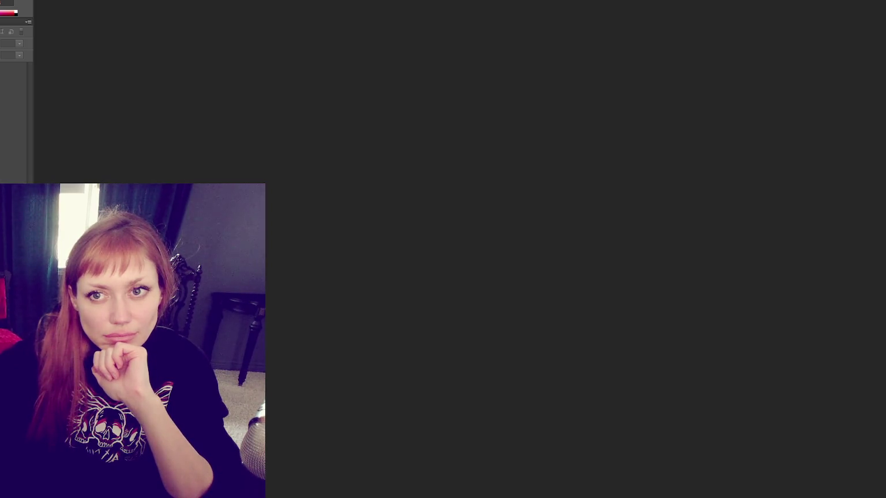
# Create a blank Photoshop canvas and export a 2048 PNG UV snapshot of the door glass plane.
pyautogui.hotkey('ctrl', 'n')
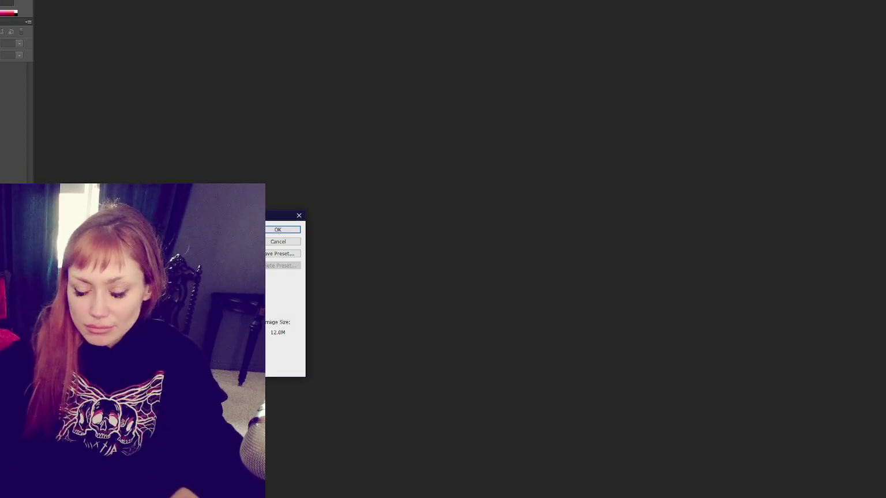
pyautogui.click(291, 230)
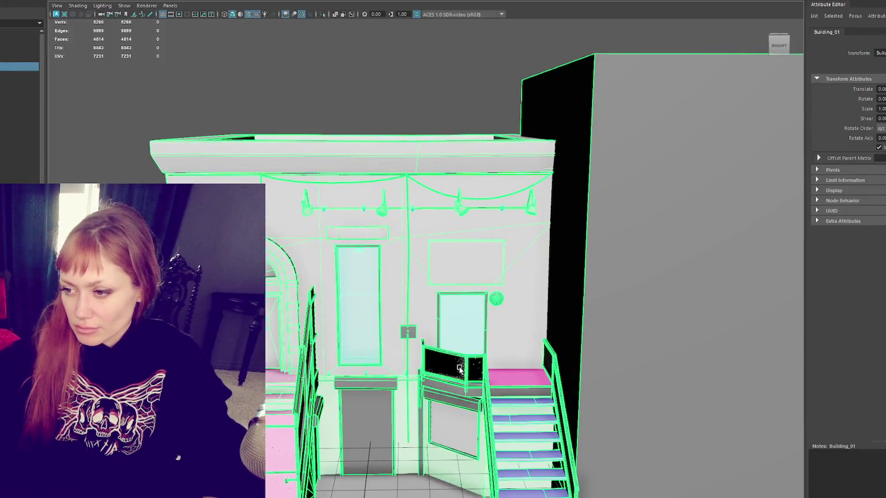
pyautogui.click(460, 370)
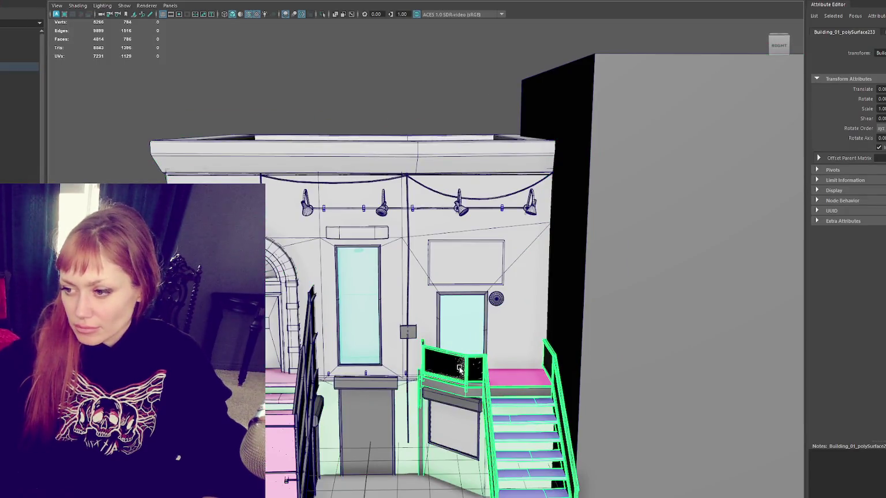
pyautogui.click(468, 314)
pyautogui.click(248, 2)
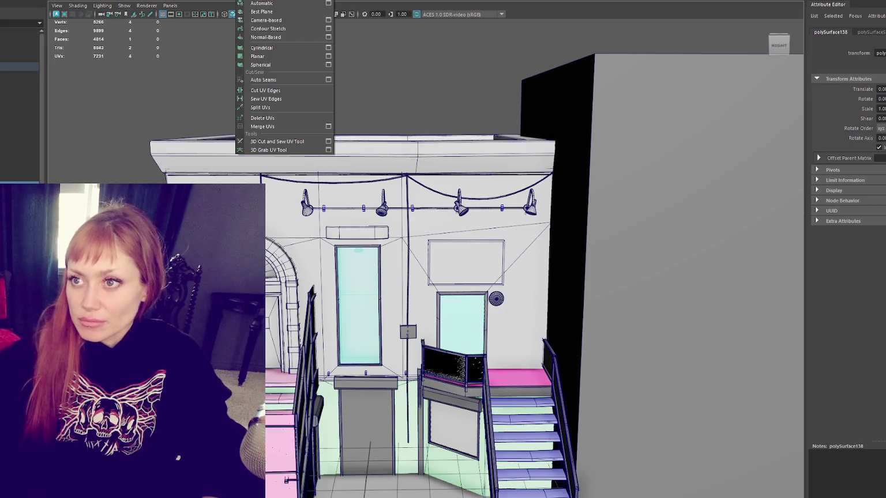
pyautogui.click(271, 86)
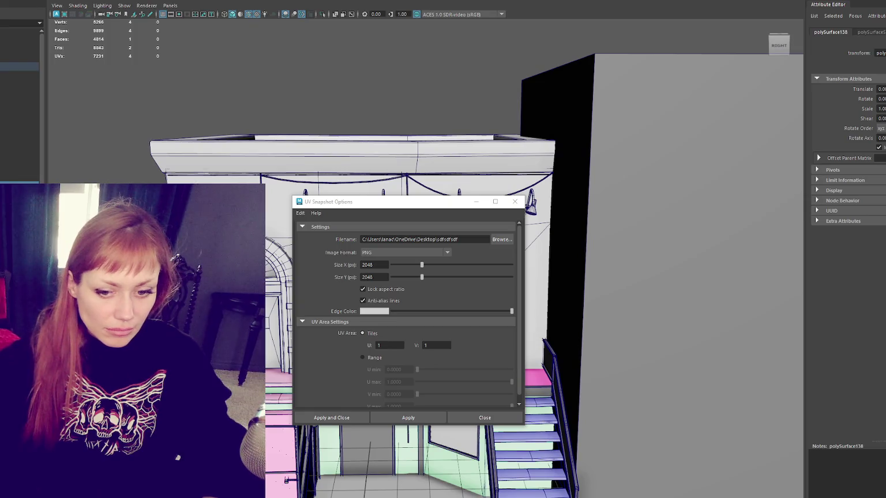
pyautogui.click(362, 418)
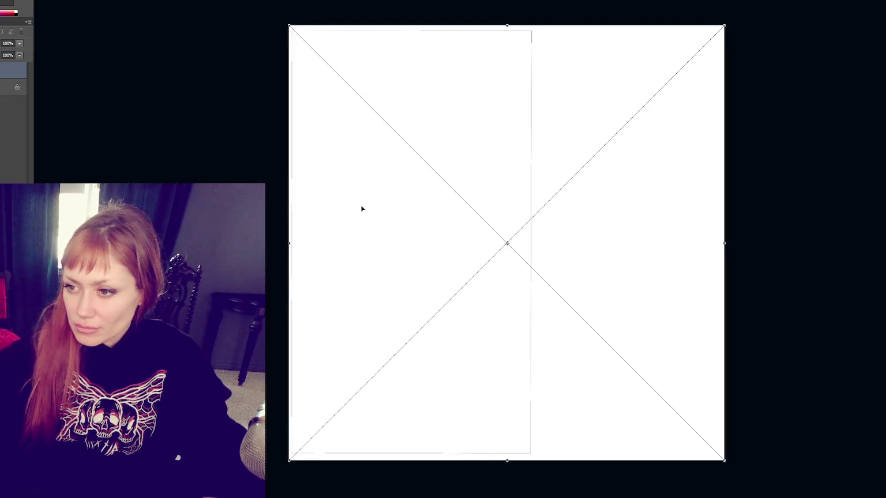
# Commit the UV snapshot and fill a thin full-height column with solid black as a vertical bar.
pyautogui.press('Return')
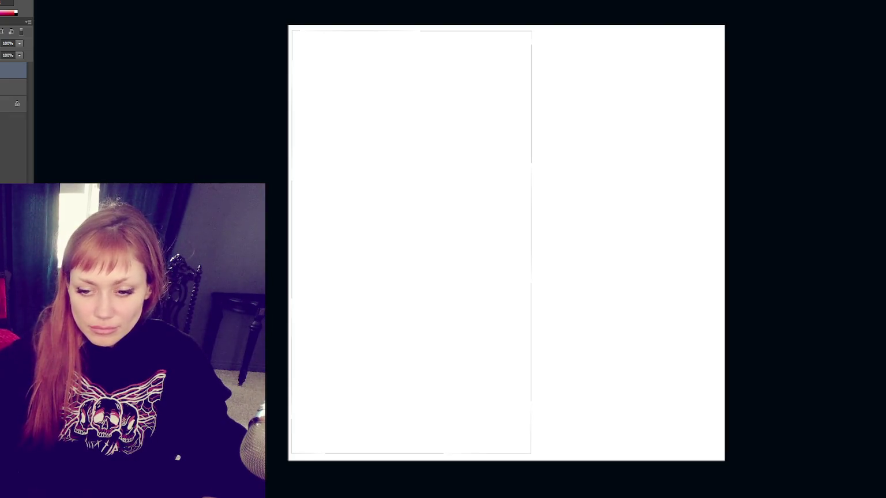
pyautogui.hotkey('alt', 'Tab')
pyautogui.hotkey('alt', 'Tab')
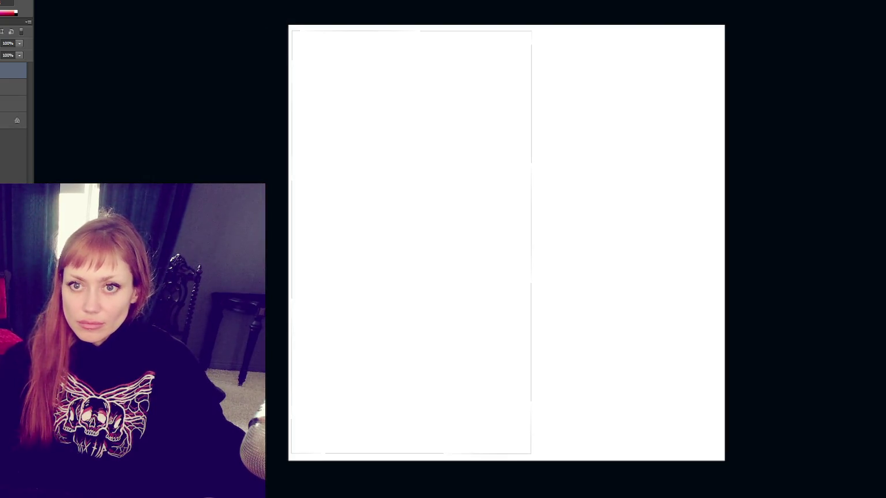
pyautogui.click(317, 44)
pyautogui.moveTo(318, 44); pyautogui.dragTo(360, 459)
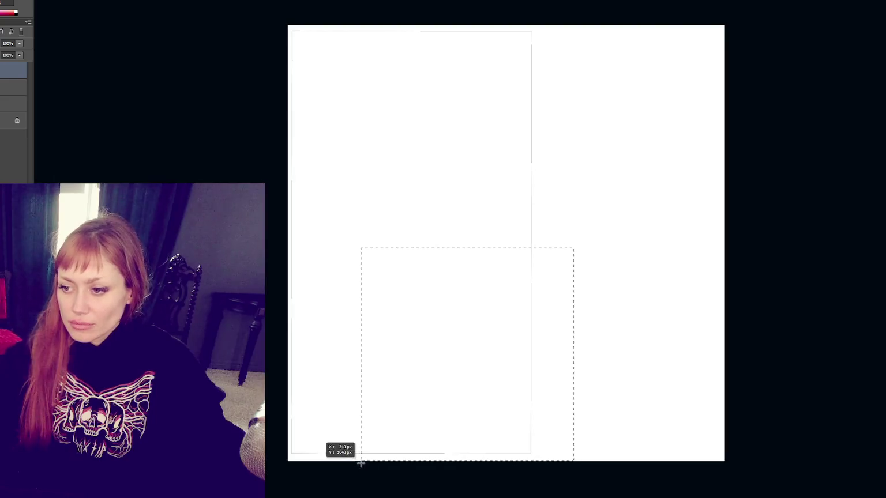
pyautogui.moveTo(326, 23)
pyautogui.mouseDown()
pyautogui.moveTo(369, 444)
pyautogui.moveTo(356, 485)
pyautogui.moveTo(330, 492)
pyautogui.mouseUp()
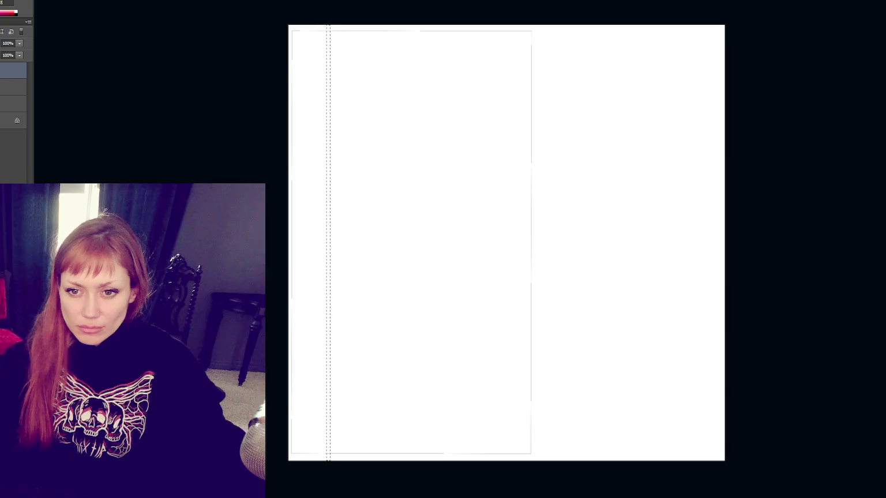
pyautogui.hotkey('ctrl', 'shift', 'i')
pyautogui.press('Delete')
pyautogui.hotkey('ctrl', 'z')
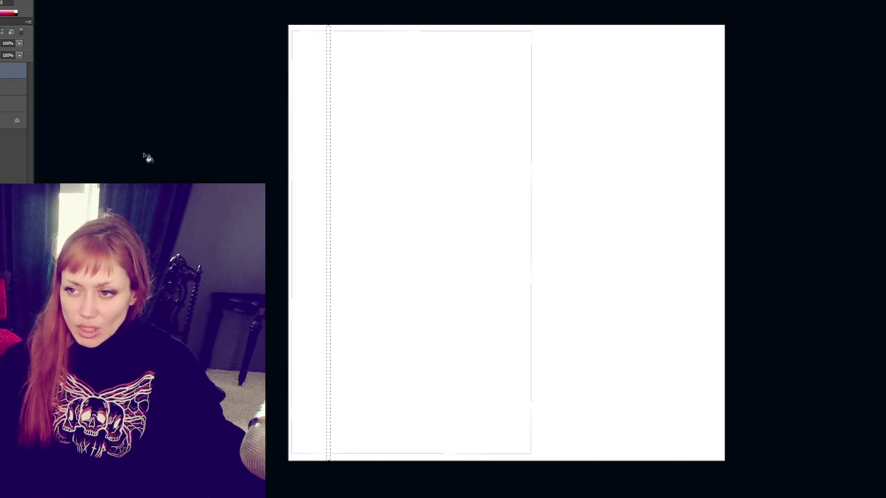
pyautogui.hotkey('alt', 'BackSpace')
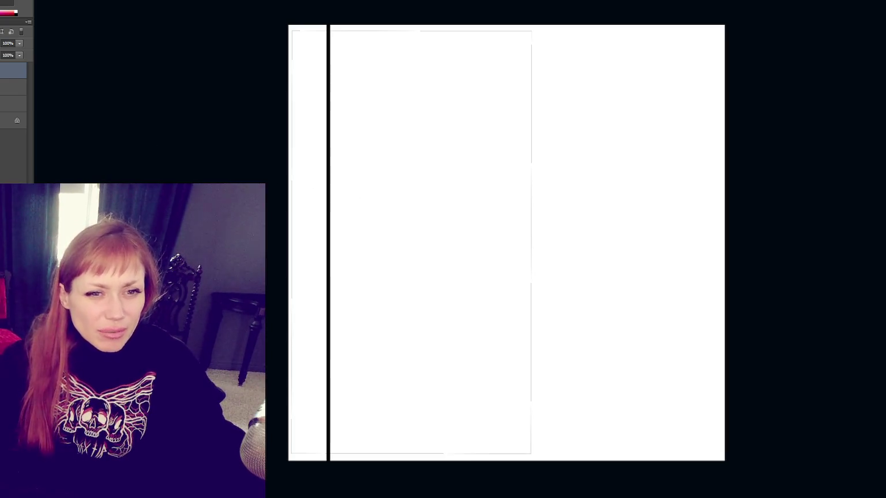
# After checking the reference photo, move the black bar to the right side and copy a second bar.
pyautogui.hotkey('alt', 'Tab')
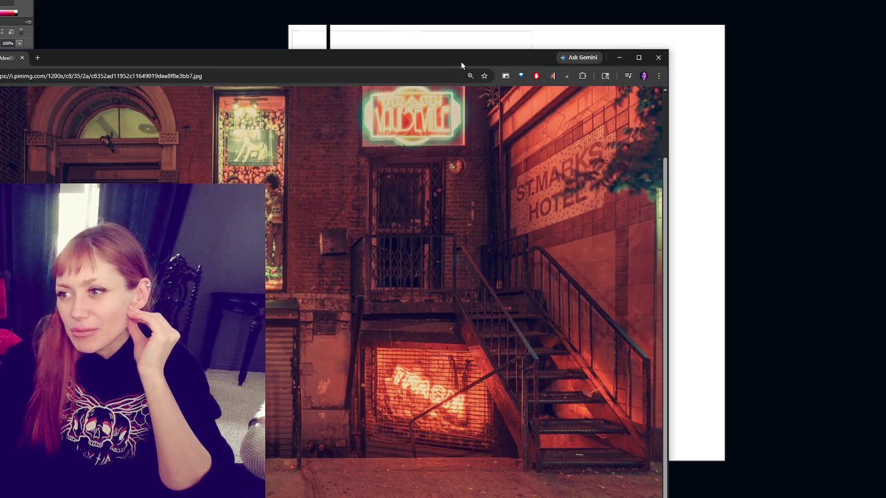
pyautogui.hotkey('alt', 'Tab')
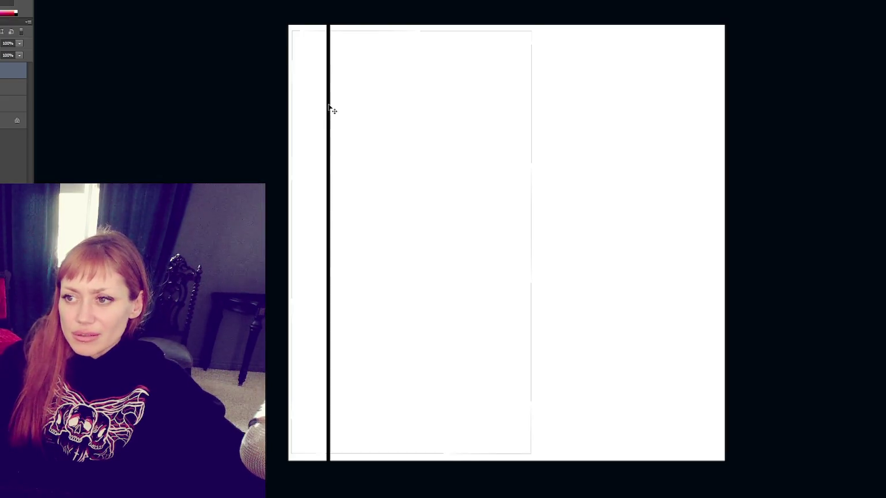
pyautogui.moveTo(328, 112)
pyautogui.mouseDown()
pyautogui.moveTo(295, 113)
pyautogui.moveTo(663, 133)
pyautogui.moveTo(598, 108)
pyautogui.mouseUp()
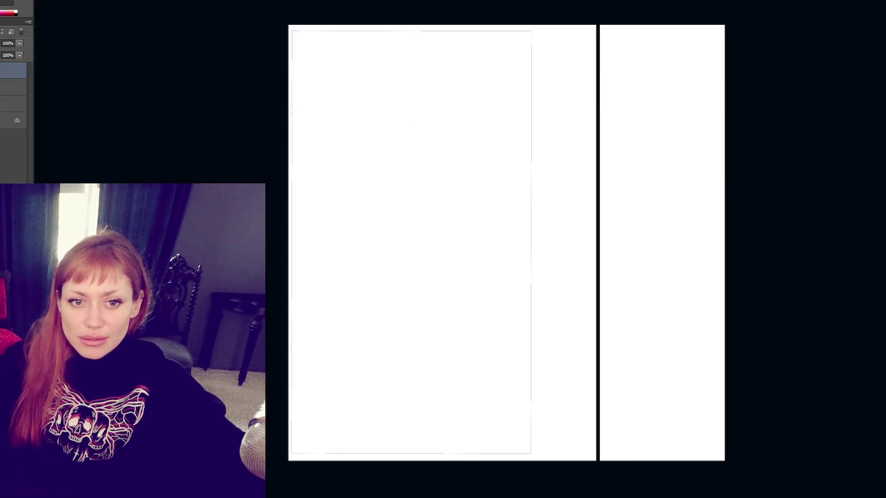
pyautogui.moveTo(598, 231); pyautogui.dragTo(641, 230)
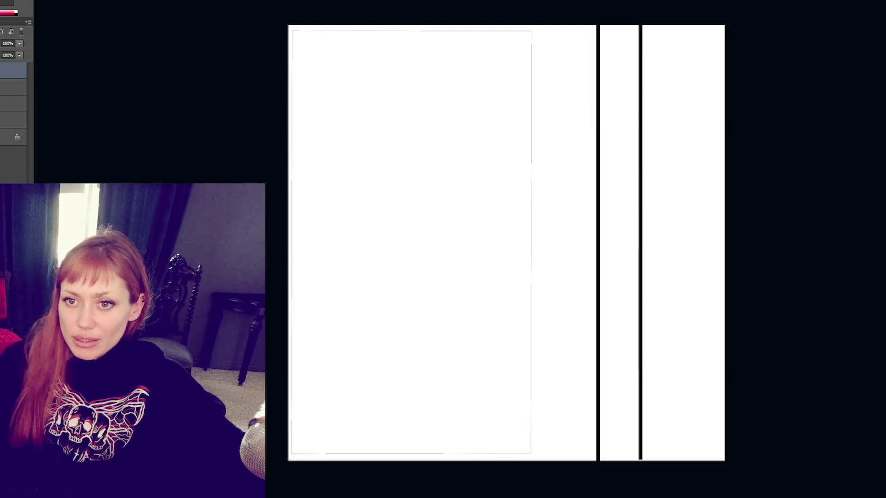
# Create two rotated bar copies, about −15.5° and its mirror, forming crossed diagonal lines.
pyautogui.hotkey('ctrl', 'j')
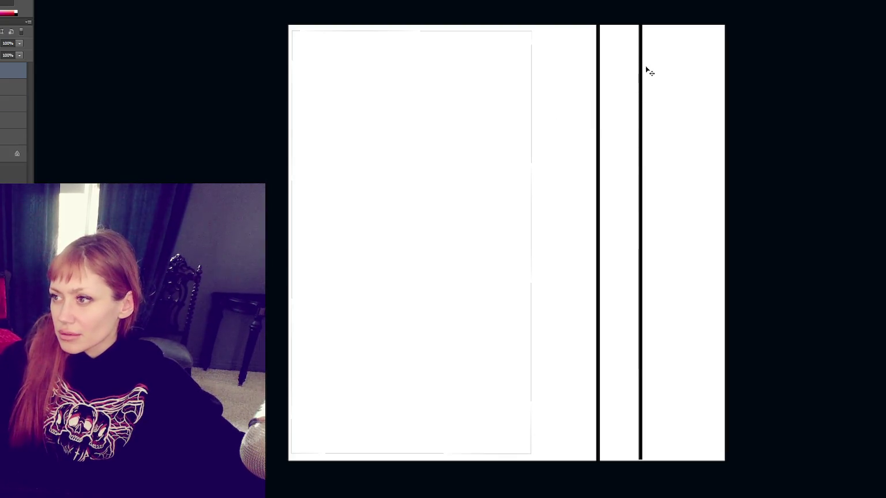
pyautogui.hotkey('ctrl', 't')
pyautogui.moveTo(652, 72)
pyautogui.mouseDown()
pyautogui.moveTo(653, 23)
pyautogui.moveTo(578, 34)
pyautogui.mouseUp()
pyautogui.press('Return')
pyautogui.hotkey('ctrl', 'j')
pyautogui.hotkey('ctrl', 't')
pyautogui.moveTo(736, 18); pyautogui.dragTo(804, 109)
pyautogui.press('Return')
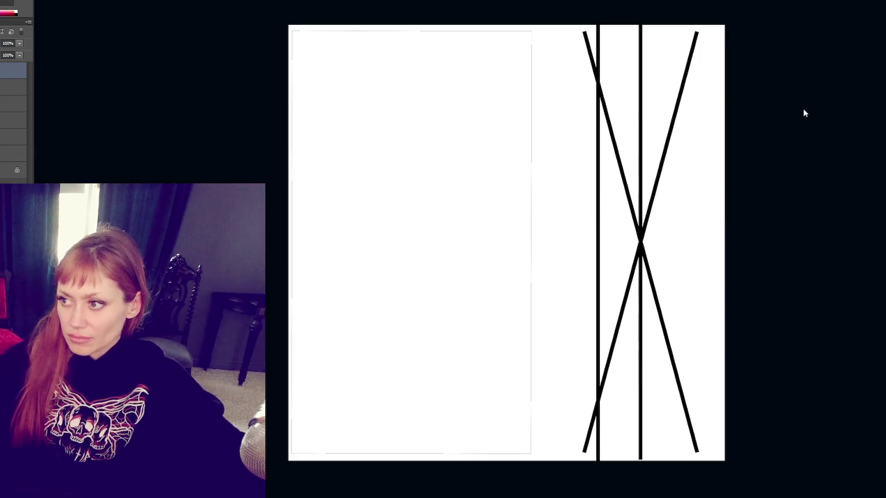
# Duplicate the crossed diagonal lines and move the copy about 404 px lower.
pyautogui.keyDown('shift'); pyautogui.click(11, 87); pyautogui.keyUp('shift')
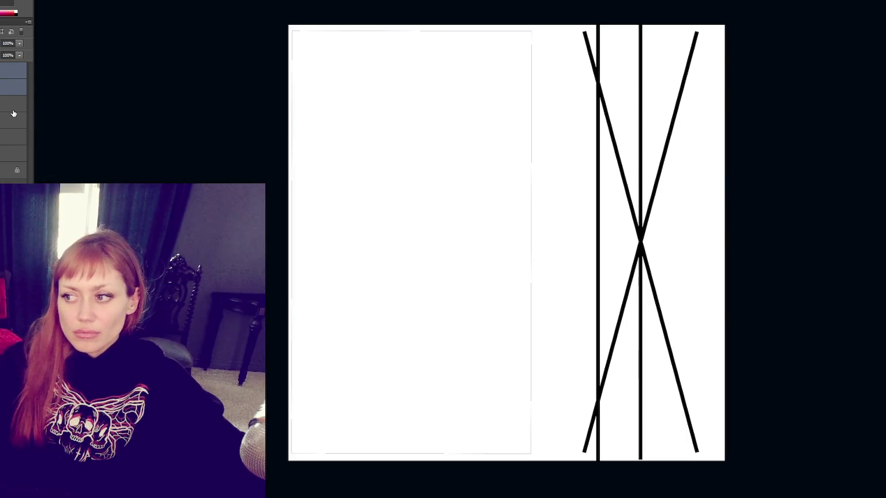
pyautogui.rightClick(12, 86)
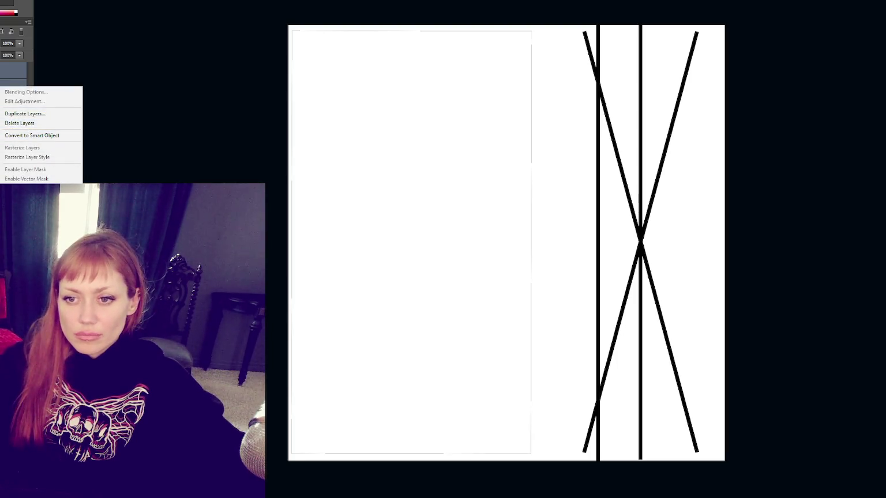
pyautogui.press('Escape')
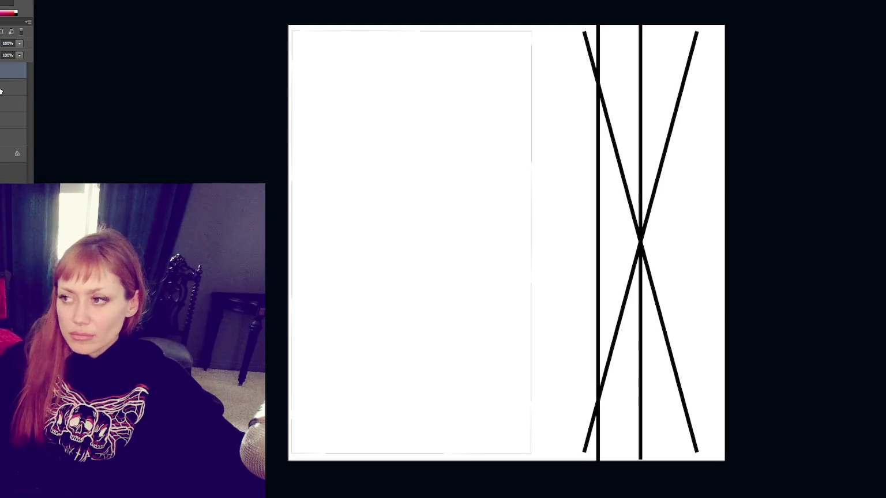
pyautogui.hotkey('ctrl', 'j')
pyautogui.moveTo(642, 248); pyautogui.dragTo(639, 376)
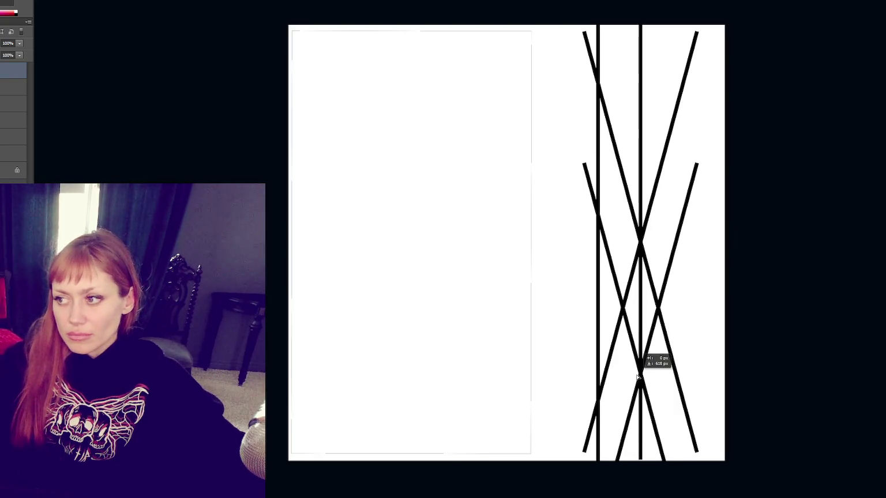
# Undo an accidental deletion of the left vertical line so both bars remain.
pyautogui.click(10, 138)
pyautogui.keyDown('shift'); pyautogui.click(10, 120); pyautogui.keyUp('shift')
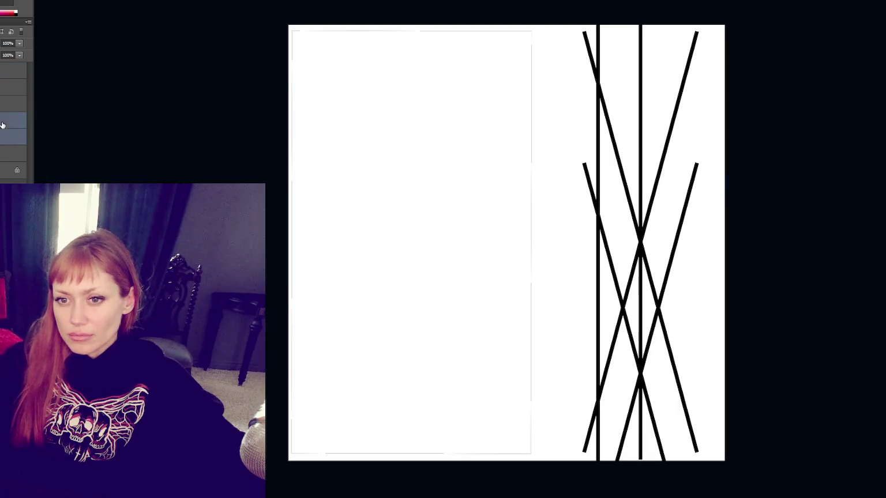
pyautogui.click(598, 264)
pyautogui.press('Delete')
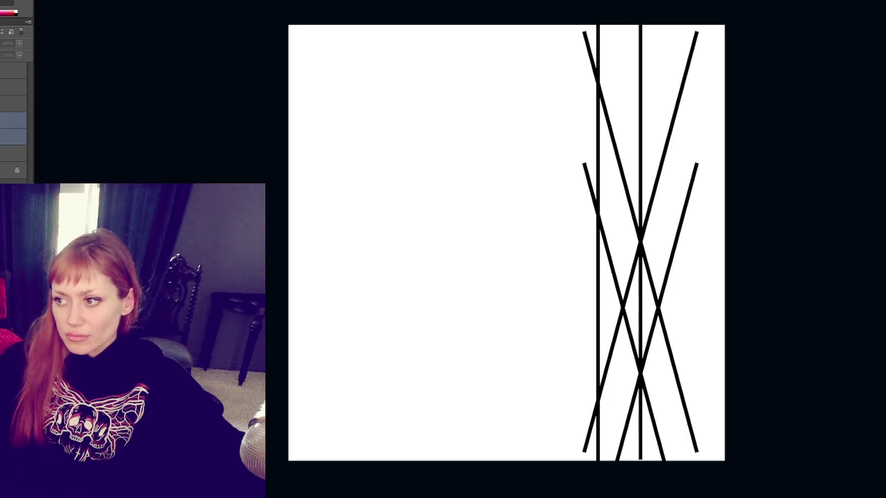
pyautogui.click(12, 104)
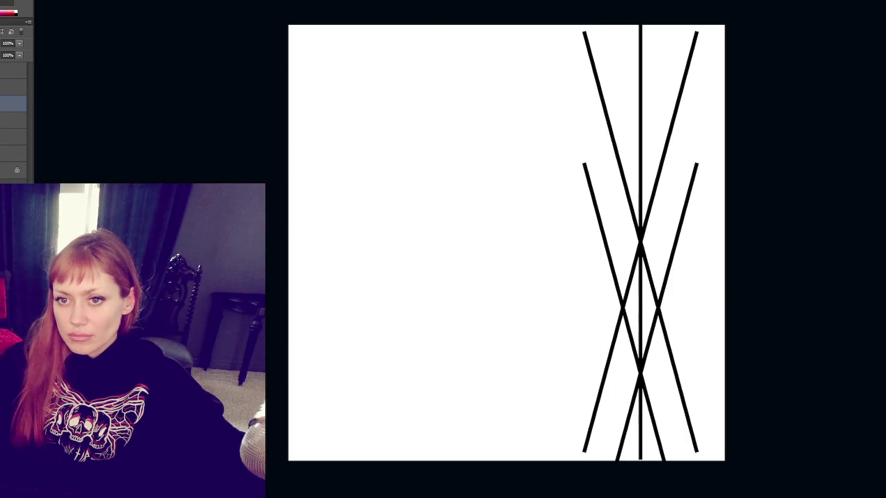
pyautogui.hotkey('ctrl', 'z')
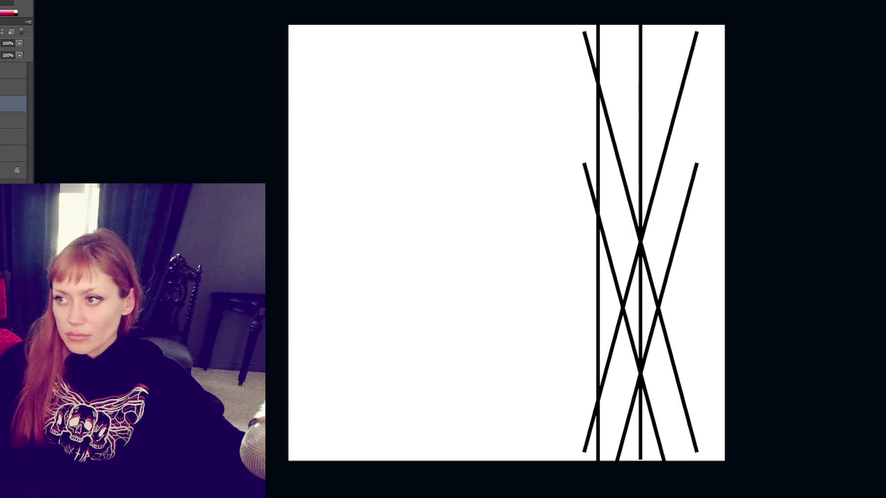
# Centre the vertical lines and crossed diagonals horizontally on the canvas.
pyautogui.rightClick(12, 106)
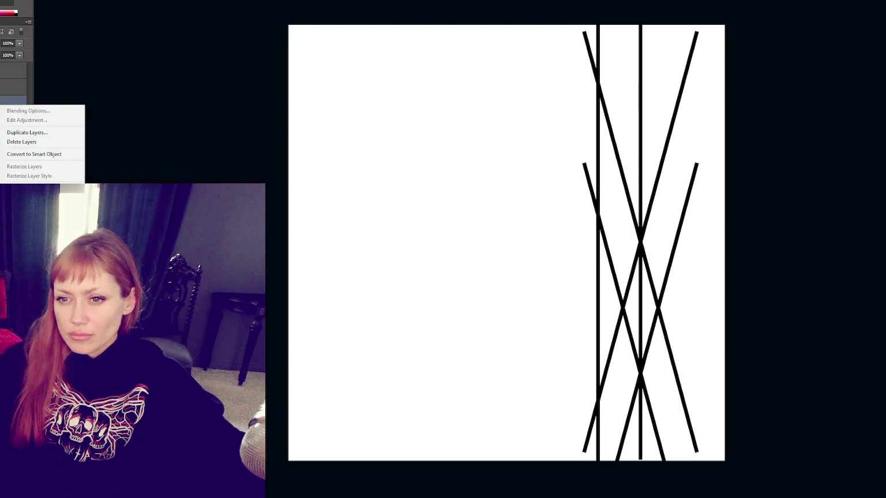
pyautogui.press('Escape')
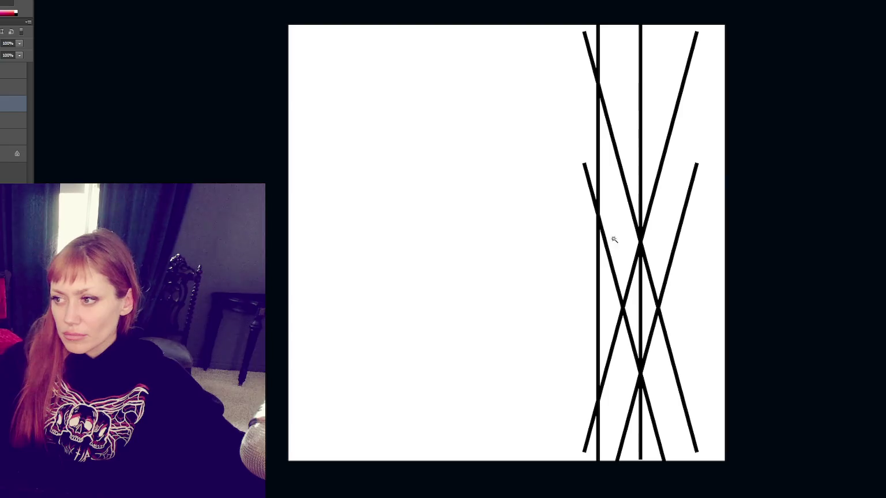
pyautogui.hotkey('ctrl', 't')
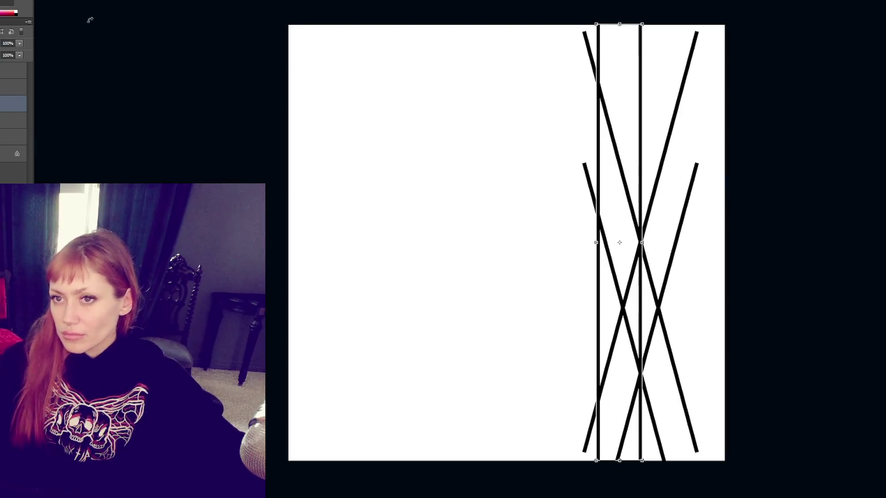
pyautogui.press('Return')
pyautogui.hotkey('ctrl', 'a')
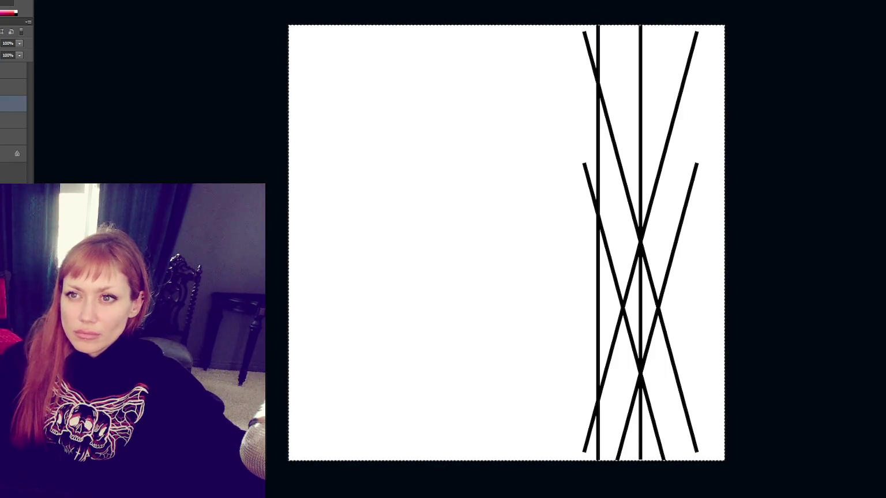
pyautogui.click(93, 3)
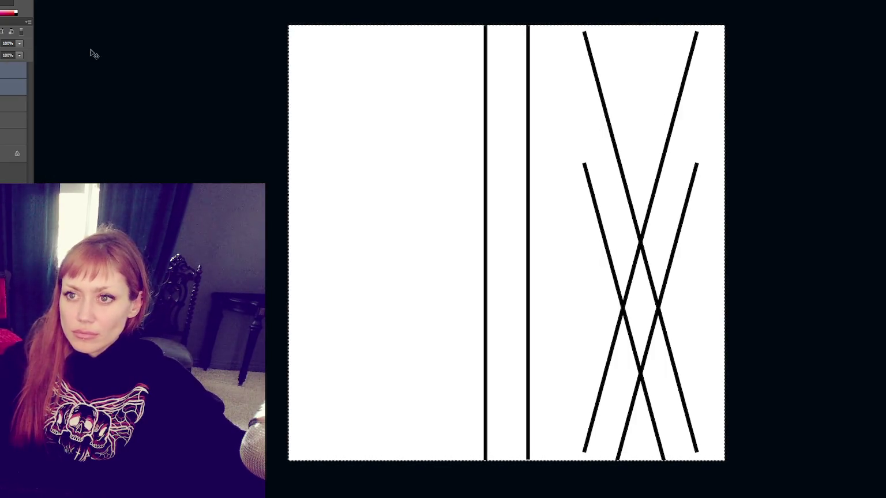
pyautogui.click(93, 3)
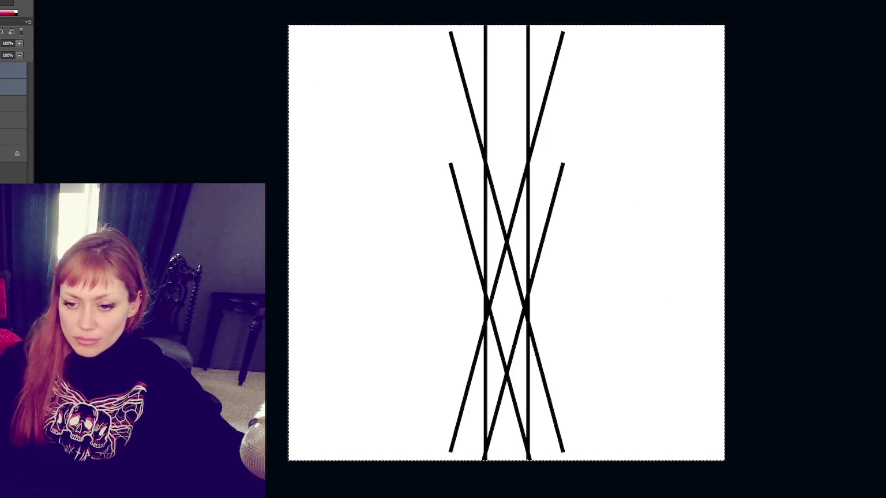
# Erase the diagonal strokes outside both vertical bars and nudge the lattice slightly left.
pyautogui.click(17, 153)
pyautogui.hotkey('ctrl', 'd')
pyautogui.moveTo(766, 10)
pyautogui.mouseDown()
pyautogui.moveTo(593, 439)
pyautogui.moveTo(530, 495)
pyautogui.mouseUp()
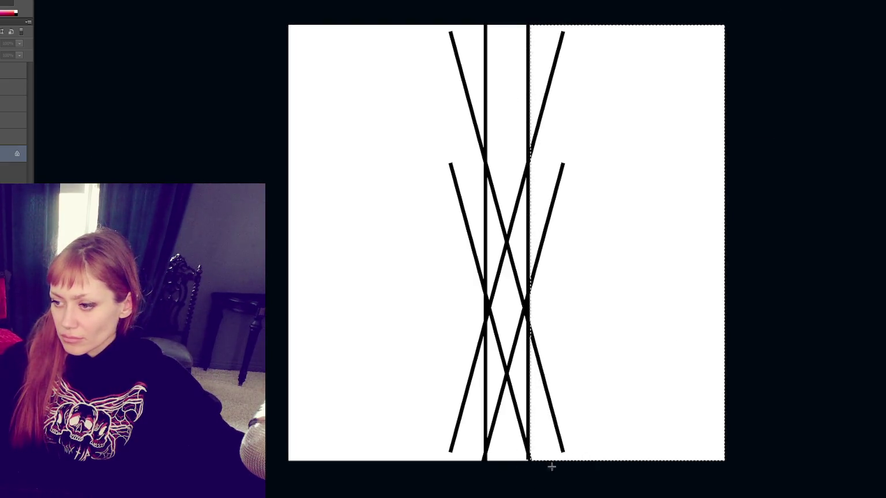
pyautogui.click(623, 352)
pyautogui.hotkey('ctrl', 'z')
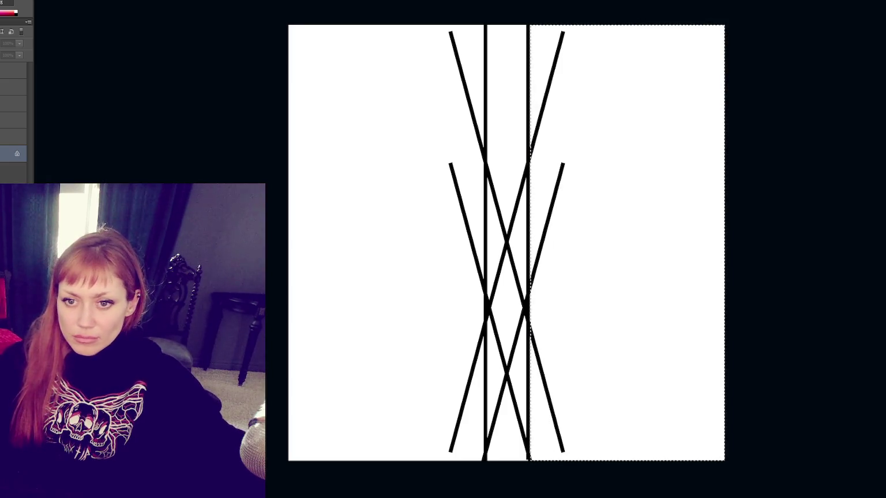
pyautogui.click(13, 70)
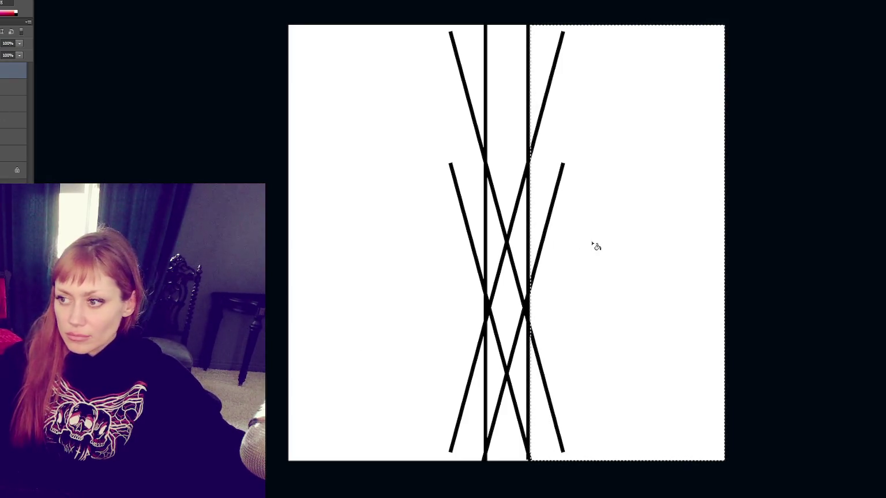
pyautogui.press('Delete')
pyautogui.moveTo(313, 13)
pyautogui.mouseDown()
pyautogui.moveTo(476, 478)
pyautogui.moveTo(485, 478)
pyautogui.mouseUp()
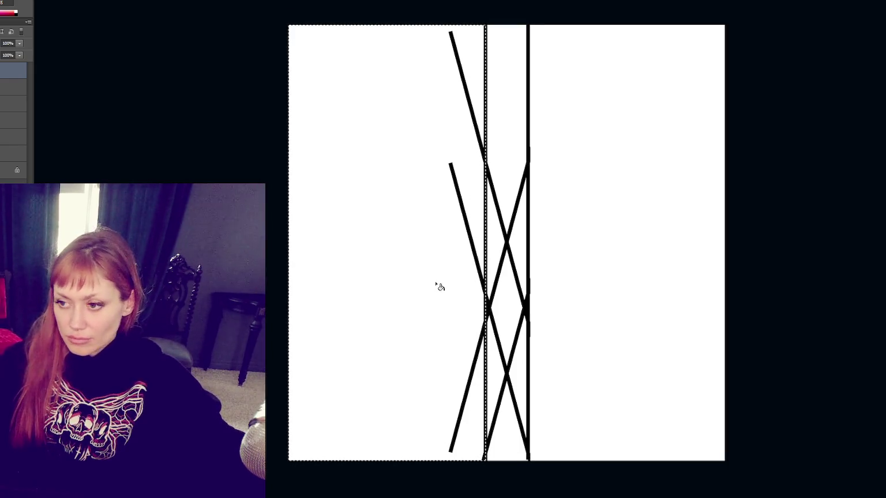
pyautogui.press('Delete')
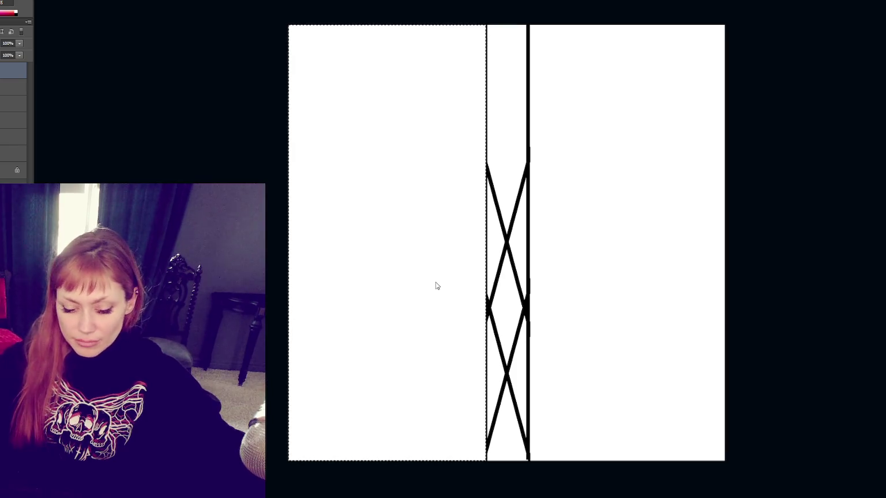
pyautogui.hotkey('ctrl', 'd')
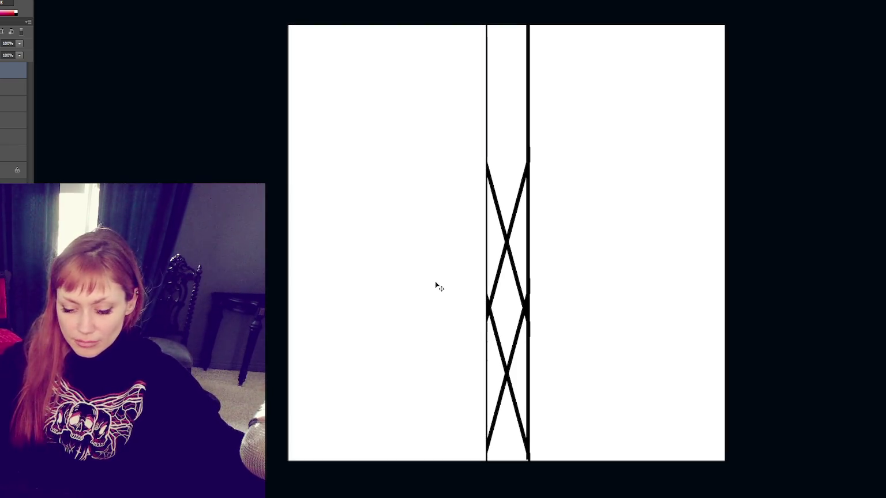
pyautogui.press('Left')
pyautogui.press('Left')
pyautogui.press('Left')
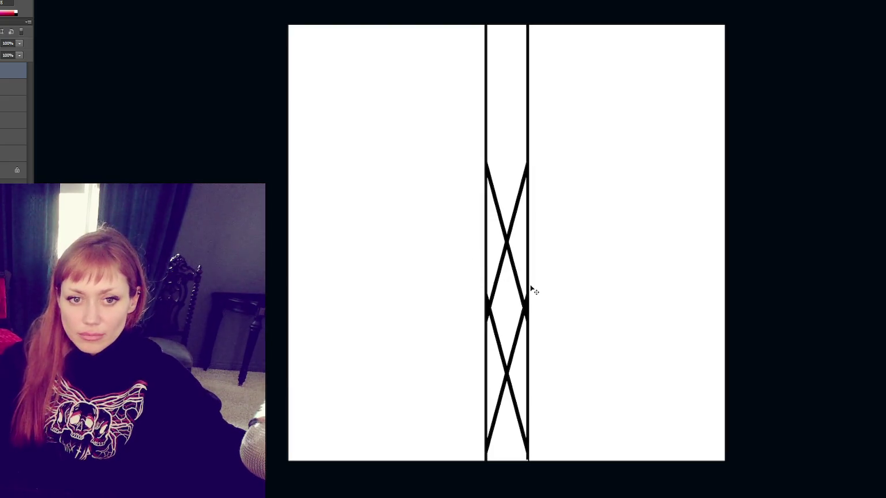
pyautogui.click(18, 92)
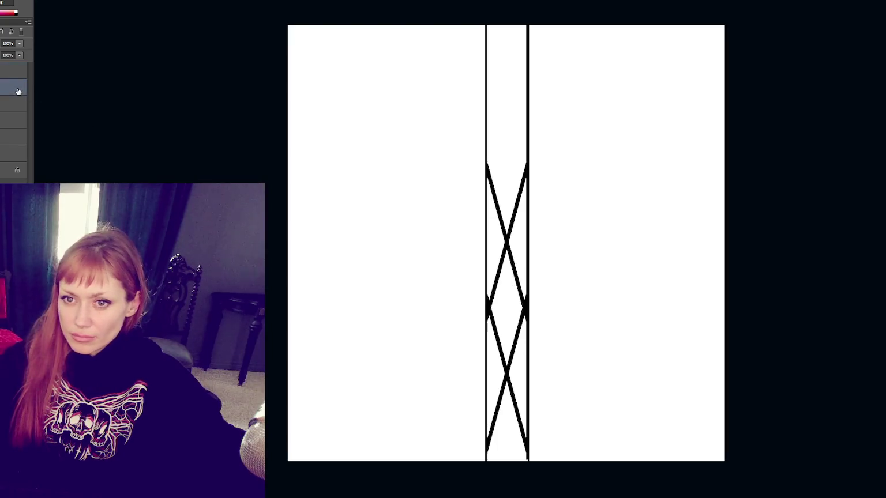
# Duplicate the X pattern, squash it vertically, and place it at the canvas top.
pyautogui.hotkey('ctrl', 'j')
pyautogui.hotkey('ctrl', 't')
pyautogui.moveTo(517, 164); pyautogui.dragTo(517, 312)
pyautogui.moveTo(525, 423); pyautogui.dragTo(525, 66)
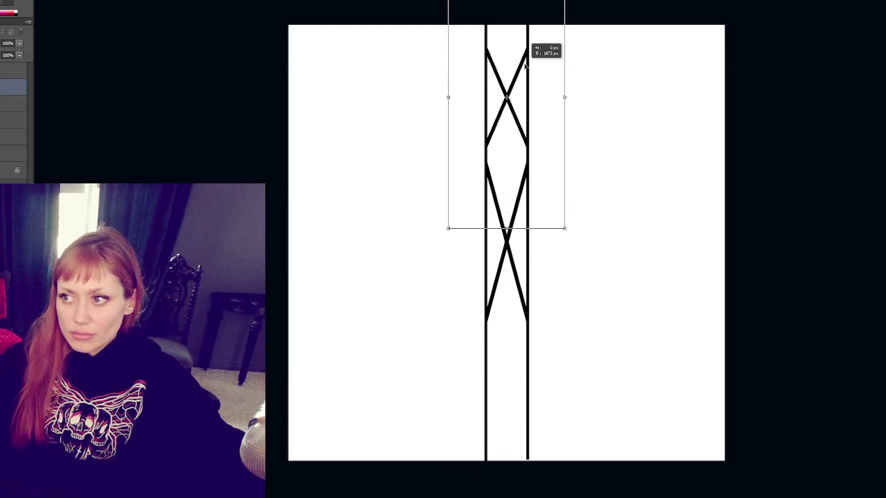
pyautogui.moveTo(525, 67); pyautogui.dragTo(525, 3)
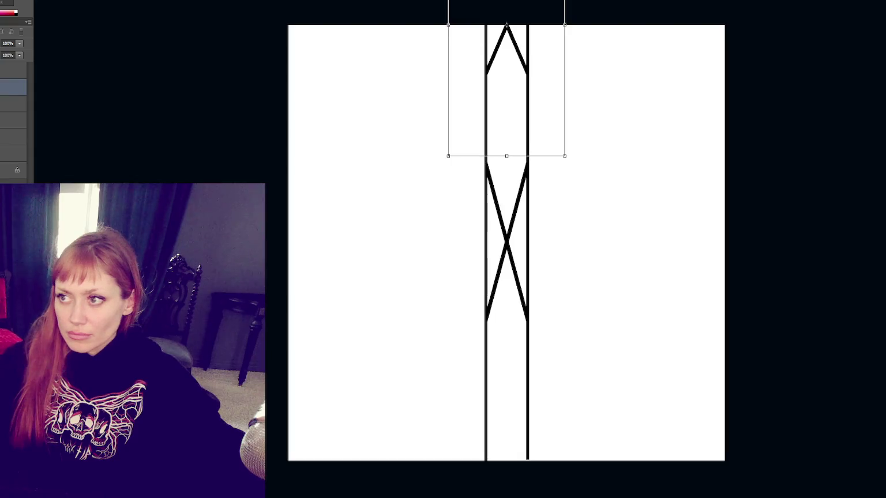
pyautogui.press('Return')
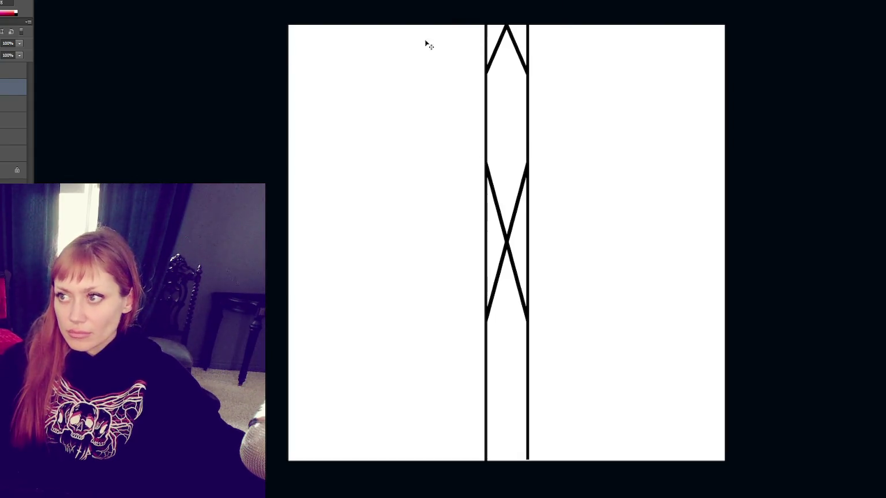
# Copy the top diamond section about 180 px lower, then restore the top section.
pyautogui.hotkey('ctrl', 'j')
pyautogui.hotkey('ctrl', 't')
pyautogui.moveTo(517, 44); pyautogui.dragTo(542, 143)
pyautogui.press('Return')
pyautogui.hotkey('ctrl', 'alt', 'z')
pyautogui.hotkey('ctrl', 'alt', 'z')
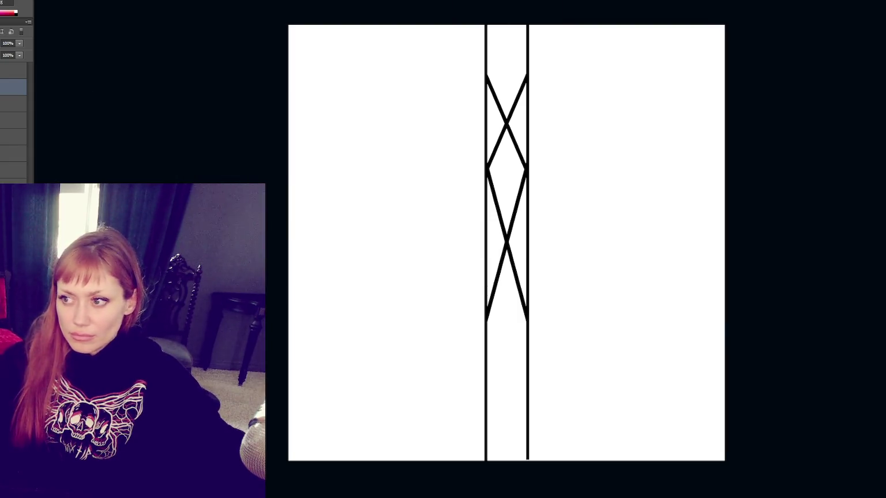
pyautogui.hotkey('ctrl', 'shift', 'z')
pyautogui.hotkey('ctrl', 'alt', 'z')
pyautogui.hotkey('ctrl', 'shift', 'z')
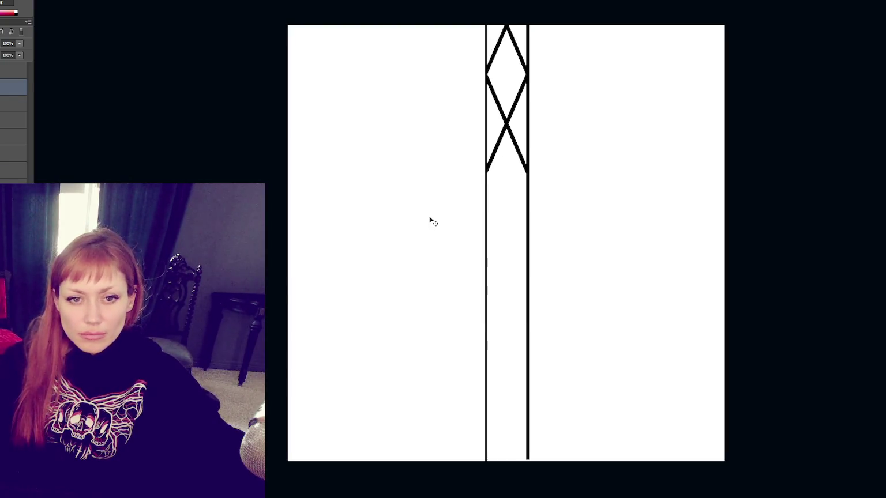
# Duplicate both lattice layers and move the copy further down the strip.
pyautogui.keyDown('shift'); pyautogui.click(13, 104); pyautogui.keyUp('shift')
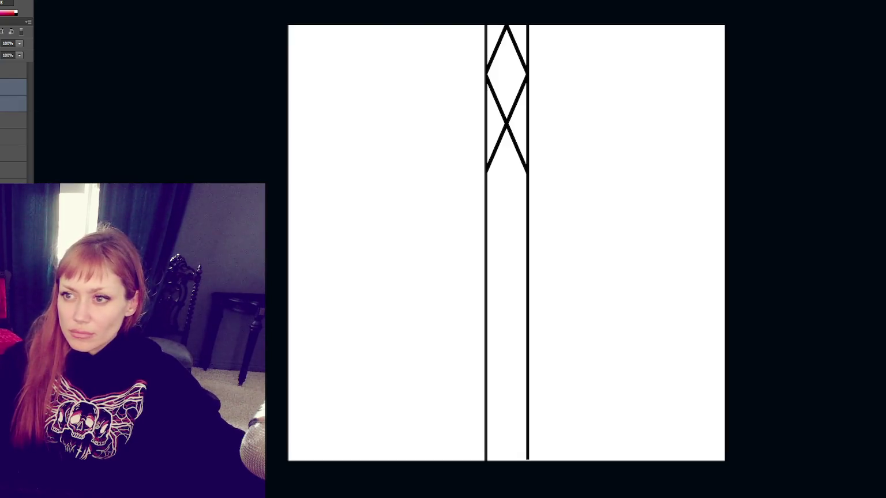
pyautogui.rightClick(12, 105)
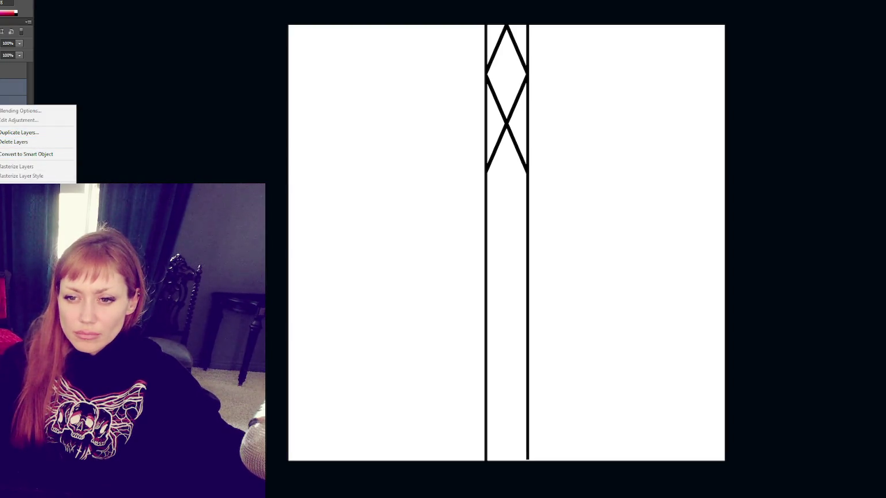
pyautogui.click(18, 171)
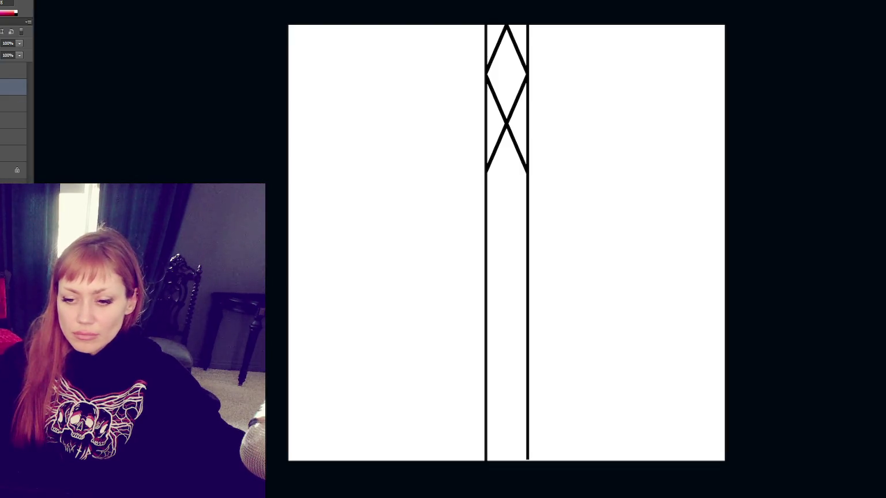
pyautogui.moveTo(515, 133)
pyautogui.mouseDown()
pyautogui.moveTo(509, 128)
pyautogui.moveTo(525, 408)
pyautogui.moveTo(524, 388)
pyautogui.mouseUp()
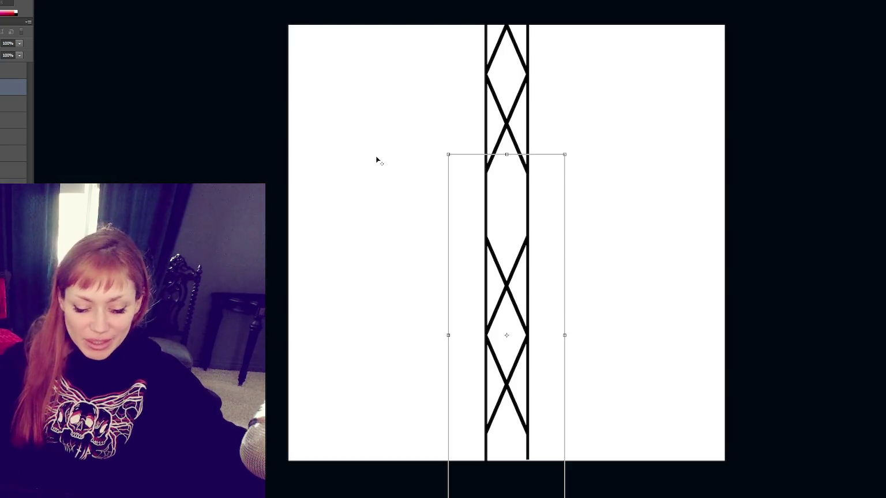
# Make the canvas taller at 4500 and fit it in view.
pyautogui.press('Escape')
pyautogui.hotkey('ctrl', 'alt', 'c')
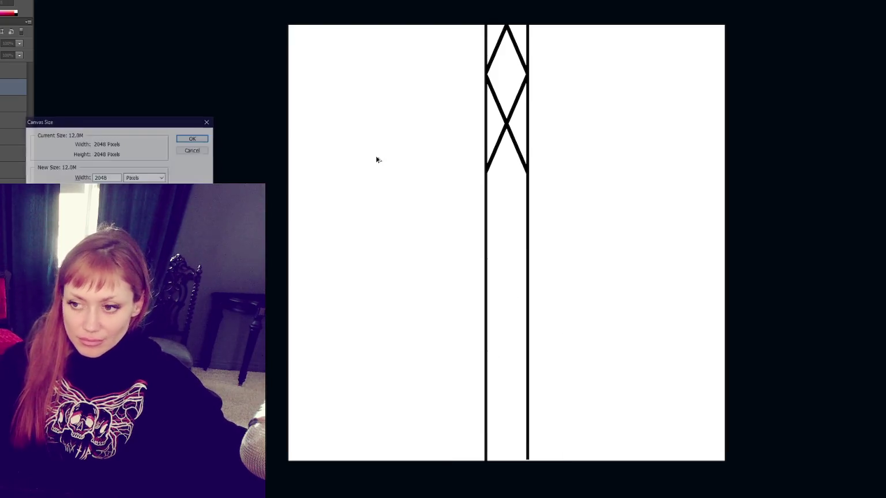
pyautogui.write('4500')
pyautogui.press('Return')
pyautogui.hotkey('ctrl', '0')
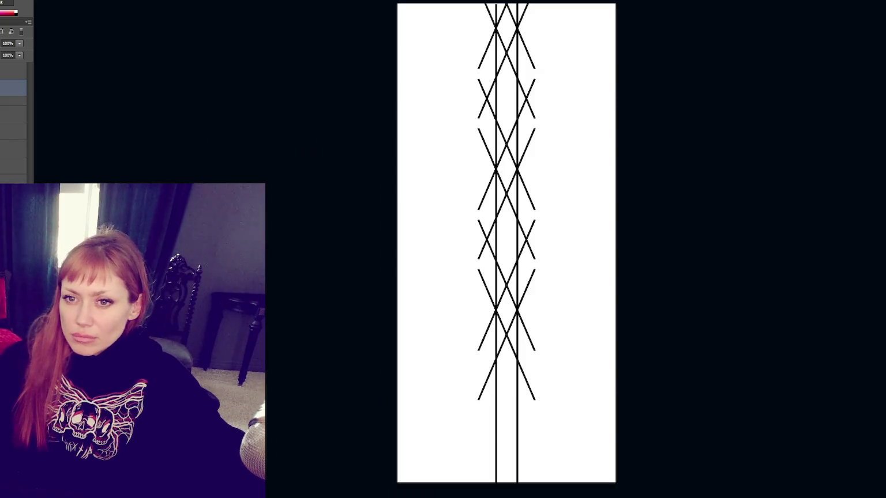
# Delete the stray strokes in the strips right and left of the bars.
pyautogui.moveTo(616, 3)
pyautogui.mouseDown()
pyautogui.moveTo(600, 110)
pyautogui.moveTo(508, 484)
pyautogui.moveTo(519, 483)
pyautogui.mouseUp()
pyautogui.press('Delete')
pyautogui.hotkey('ctrl', 'd')
pyautogui.moveTo(419, 3)
pyautogui.mouseDown()
pyautogui.moveTo(495, 484)
pyautogui.moveTo(506, 484)
pyautogui.moveTo(496, 484)
pyautogui.mouseUp()
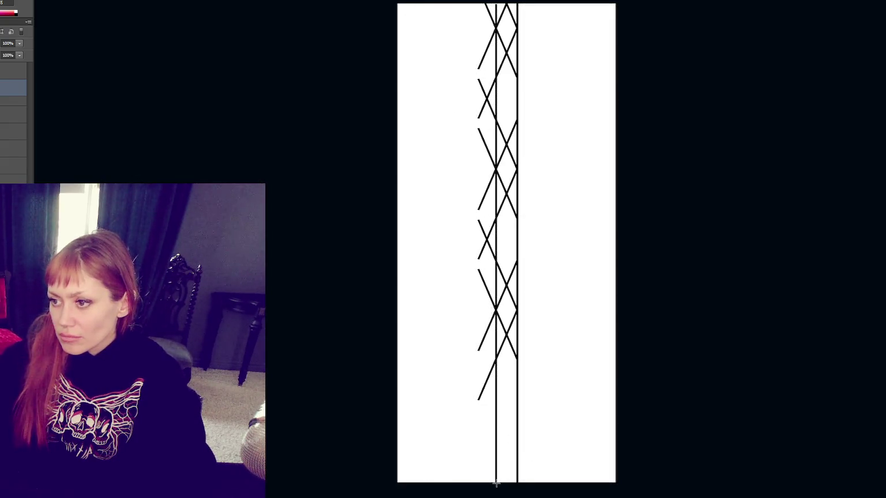
pyautogui.press('Delete')
pyautogui.hotkey('ctrl', 'd')
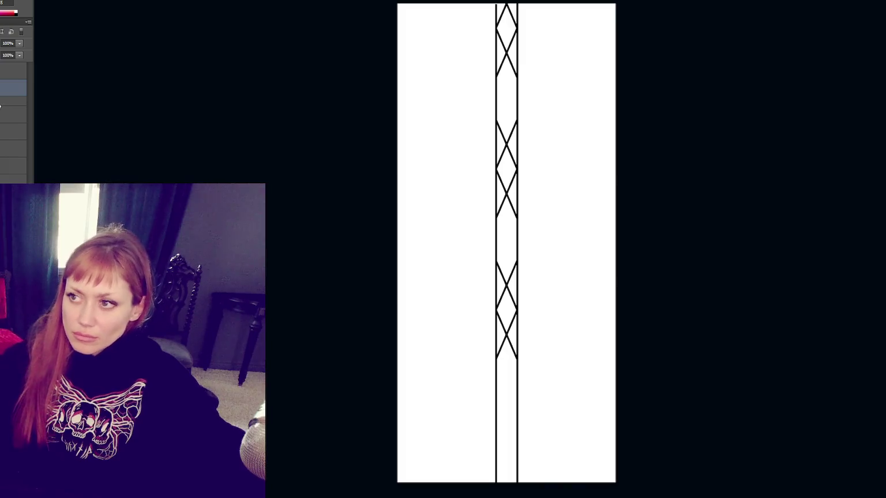
# Move the X pattern down about 130 px, clear its lower part, and squash it from the top.
pyautogui.hotkey('ctrl', 't')
pyautogui.moveTo(515, 108); pyautogui.dragTo(516, 184)
pyautogui.press('Return')
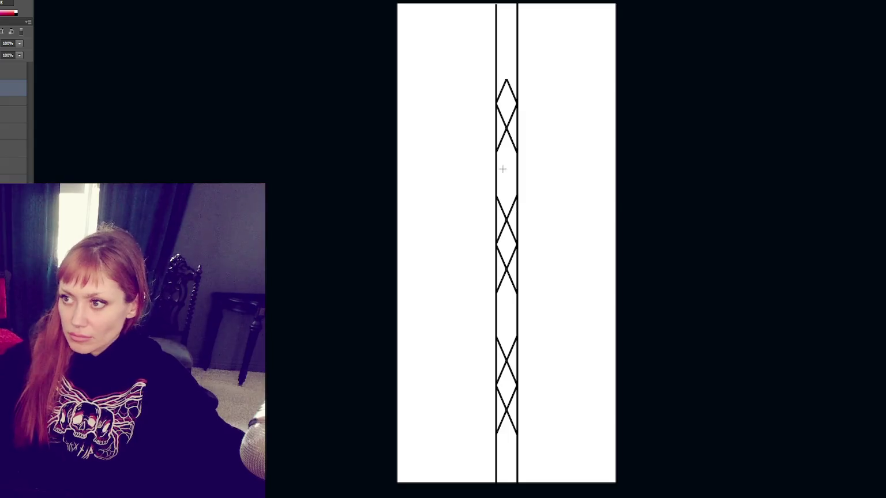
pyautogui.moveTo(446, 467); pyautogui.dragTo(569, 411)
pyautogui.press('Delete')
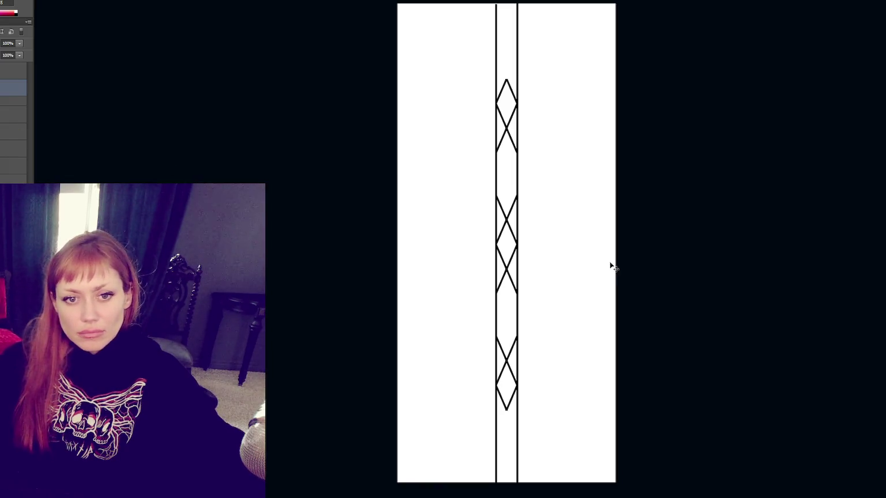
pyautogui.hotkey('ctrl', 't')
pyautogui.moveTo(507, 76)
pyautogui.mouseDown()
pyautogui.moveTo(507, 143)
pyautogui.moveTo(509, 89)
pyautogui.mouseUp()
pyautogui.press('Return')
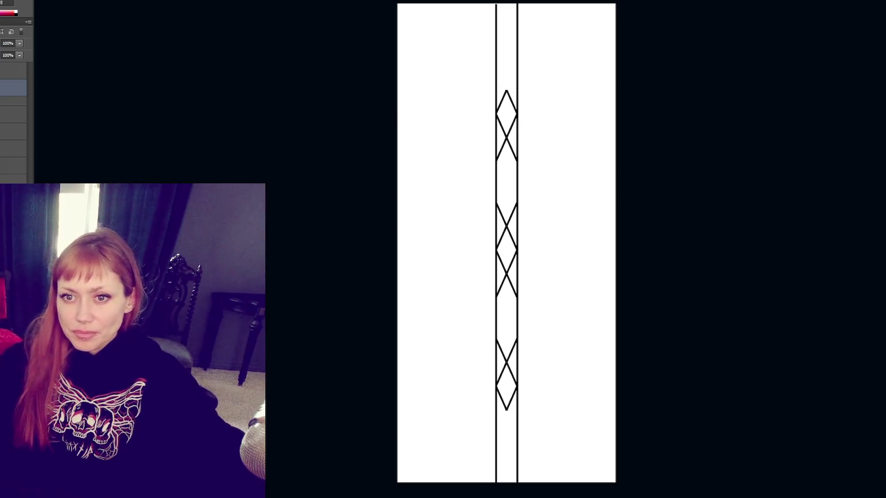
# Trim the vertical lines' ends at the top and bottom of the lattice.
pyautogui.click(14, 148)
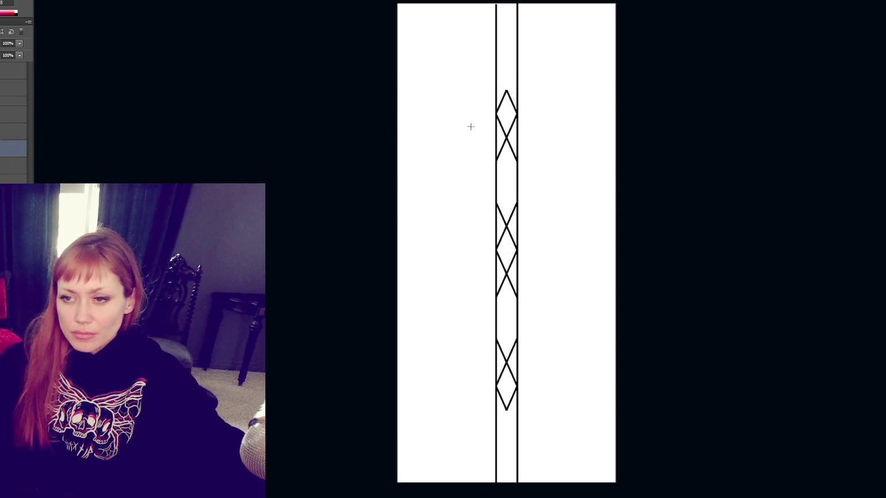
pyautogui.moveTo(460, 7)
pyautogui.mouseDown()
pyautogui.moveTo(629, 107)
pyautogui.moveTo(651, 90)
pyautogui.mouseUp()
pyautogui.press('Delete')
pyautogui.click(14, 94)
pyautogui.hotkey('ctrl', 'd')
pyautogui.moveTo(696, 408)
pyautogui.mouseDown()
pyautogui.moveTo(372, 475)
pyautogui.moveTo(398, 484)
pyautogui.mouseUp()
pyautogui.moveTo(560, 454); pyautogui.dragTo(560, 455)
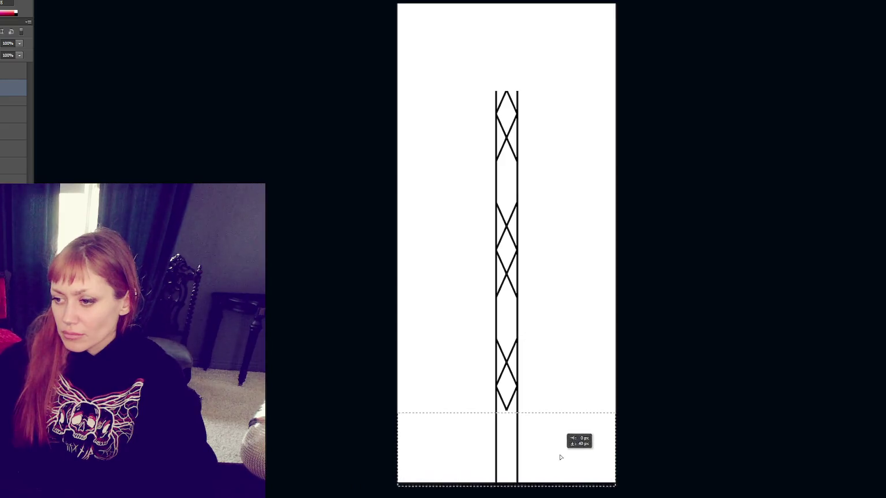
pyautogui.hotkey('ctrl', 'd')
pyautogui.moveTo(634, 484); pyautogui.dragTo(362, 409)
pyautogui.press('Delete')
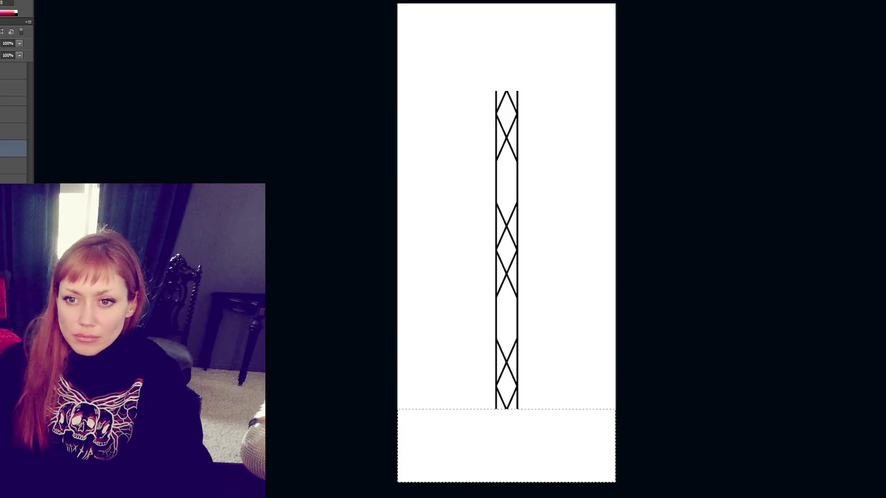
pyautogui.hotkey('ctrl', 'd')
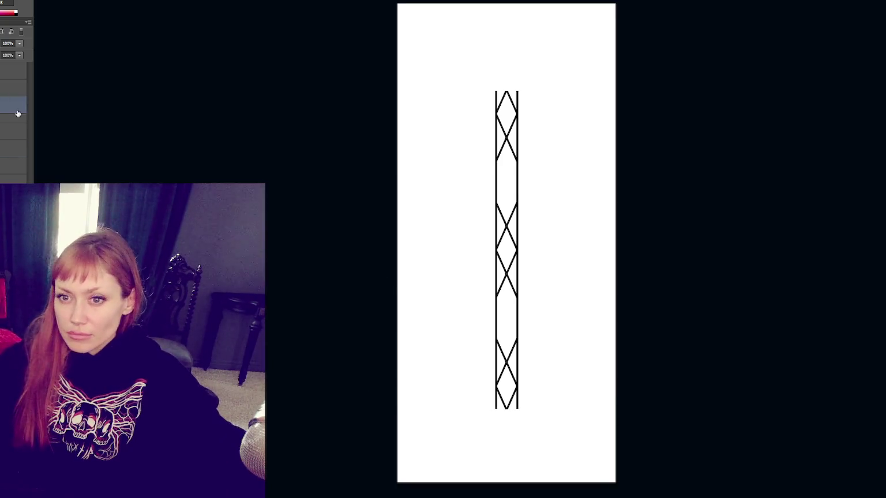
# Duplicate the lattice column, shift it left, and merge into a double column.
pyautogui.click(11, 88)
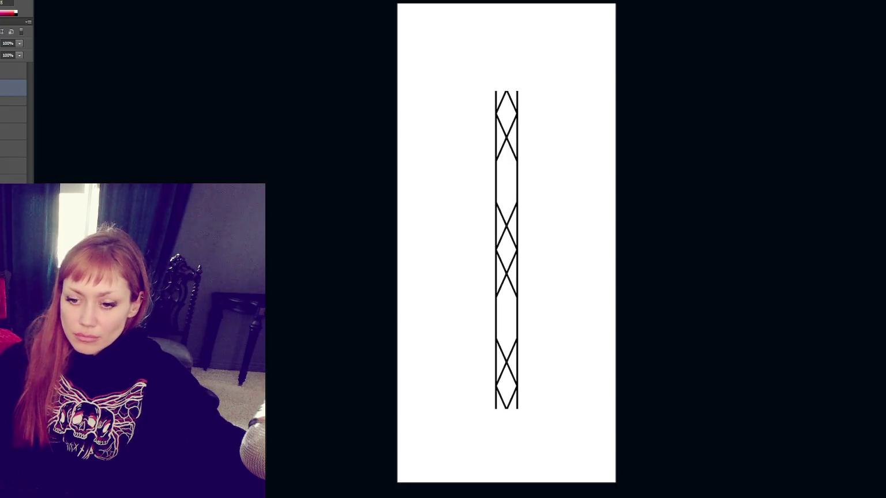
pyautogui.hotkey('ctrl', 'j')
pyautogui.moveTo(508, 367); pyautogui.dragTo(483, 369)
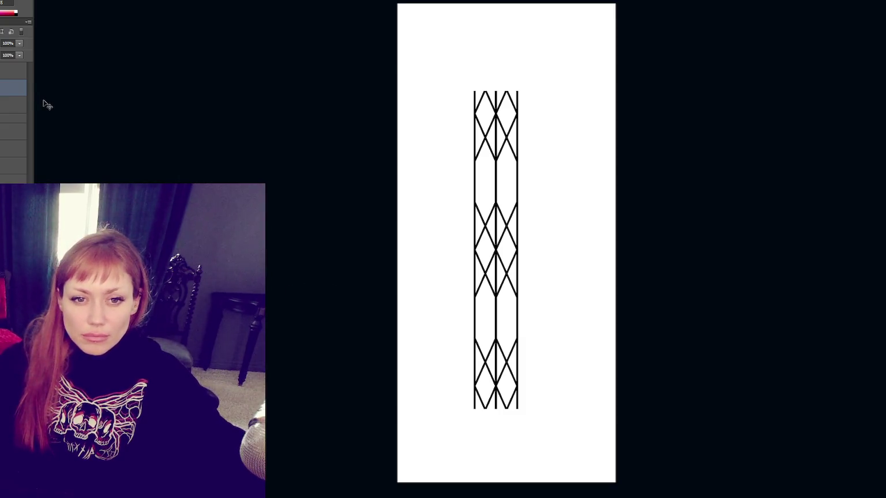
pyautogui.keyDown('shift'); pyautogui.click(14, 104); pyautogui.keyUp('shift')
pyautogui.hotkey('ctrl', 'e')
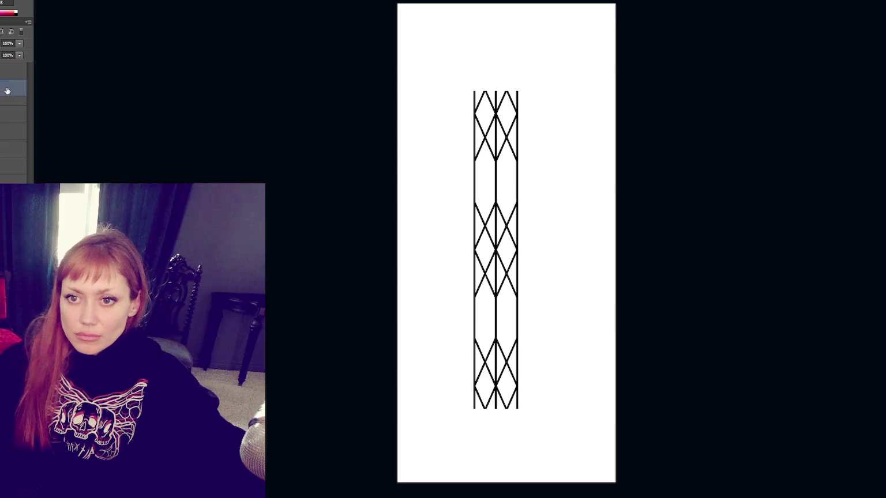
# Place a copy of the widened column beside the original, align the bars, and merge.
pyautogui.hotkey('ctrl', 'alt', 't')
pyautogui.moveTo(515, 331); pyautogui.dragTo(470, 333)
pyautogui.press('Right')
pyautogui.press('Right')
pyautogui.press('Right')
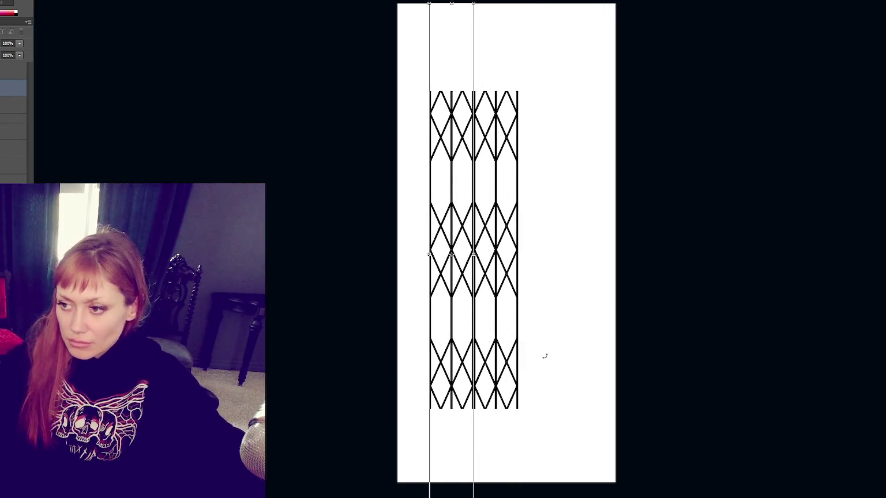
pyautogui.press('Return')
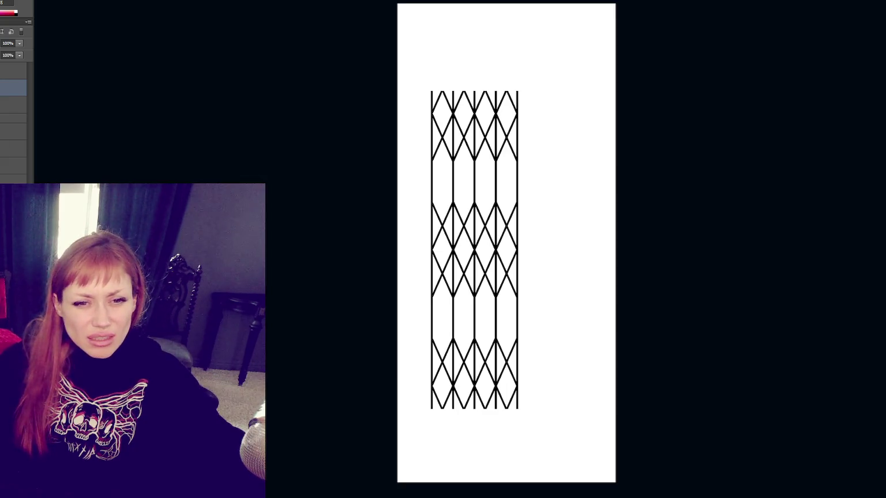
pyautogui.keyDown('shift'); pyautogui.click(13, 104); pyautogui.keyUp('shift')
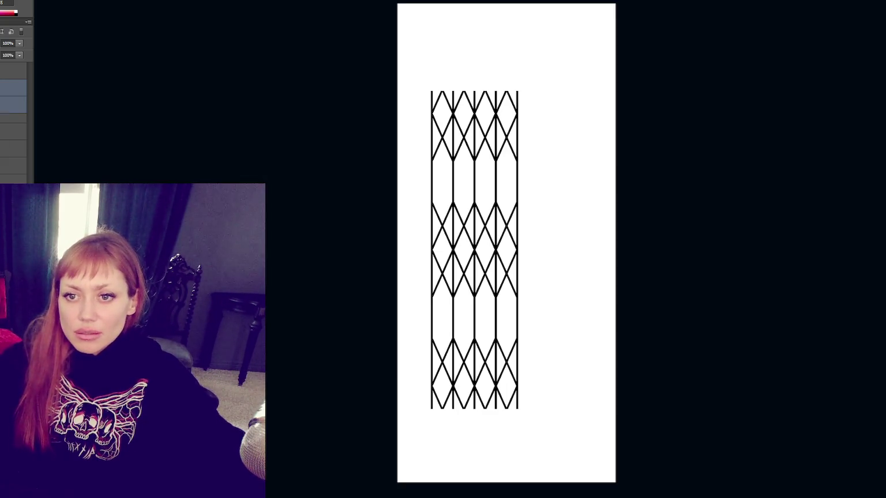
pyautogui.hotkey('ctrl', 'e')
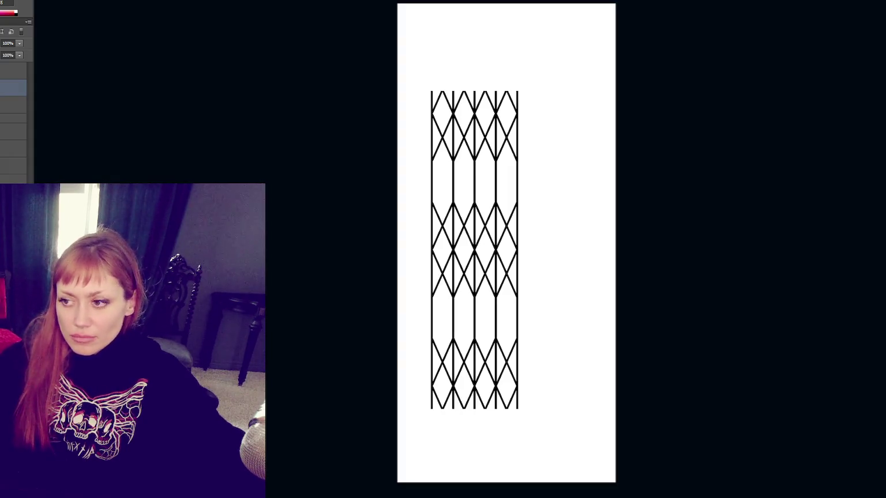
# Copy the lattice to the right to double its width, then move it toward the top.
pyautogui.moveTo(498, 298); pyautogui.dragTo(584, 297)
pyautogui.press('Left')
pyautogui.press('Left')
pyautogui.press('Left')
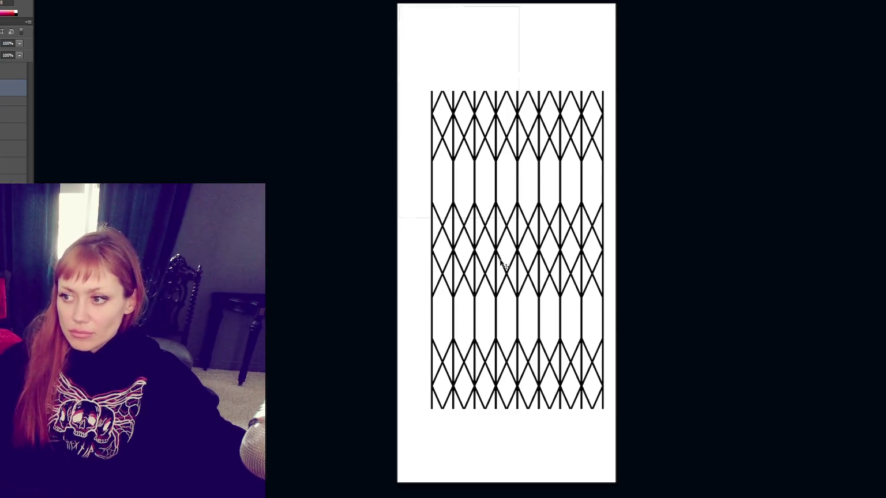
pyautogui.moveTo(520, 293)
pyautogui.mouseDown()
pyautogui.moveTo(536, 282)
pyautogui.moveTo(507, 192)
pyautogui.moveTo(507, 205)
pyautogui.mouseUp()
# Delete the stray short lines below the lattice and rescale the lattice.
pyautogui.press('m')
pyautogui.moveTo(410, 375); pyautogui.dragTo(623, 461)
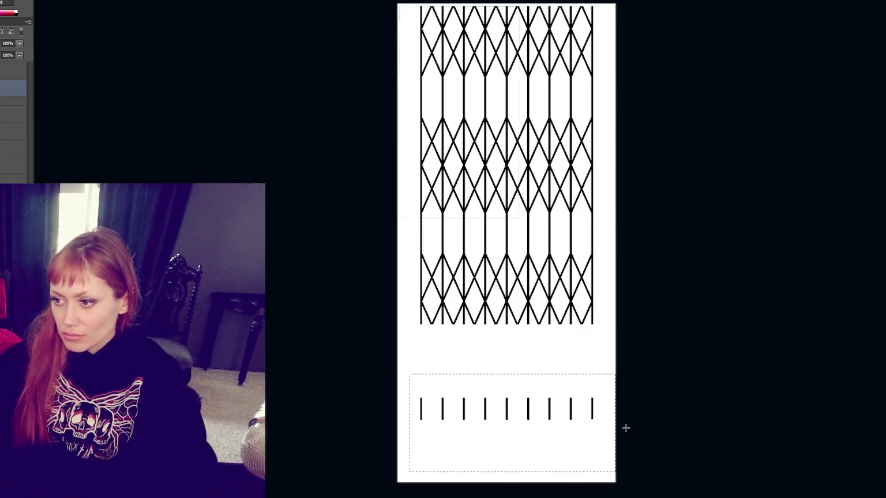
pyautogui.press('Delete')
pyautogui.hotkey('ctrl', 't')
pyautogui.moveTo(592, 325)
pyautogui.mouseDown()
pyautogui.moveTo(505, 173)
pyautogui.moveTo(493, 179)
pyautogui.moveTo(493, 201)
pyautogui.moveTo(496, 192)
pyautogui.mouseUp()
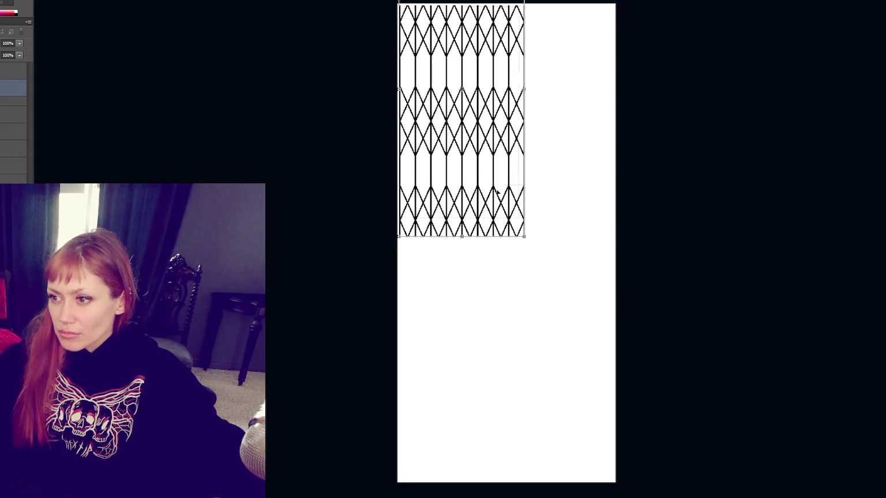
pyautogui.moveTo(529, 239); pyautogui.dragTo(492, 192)
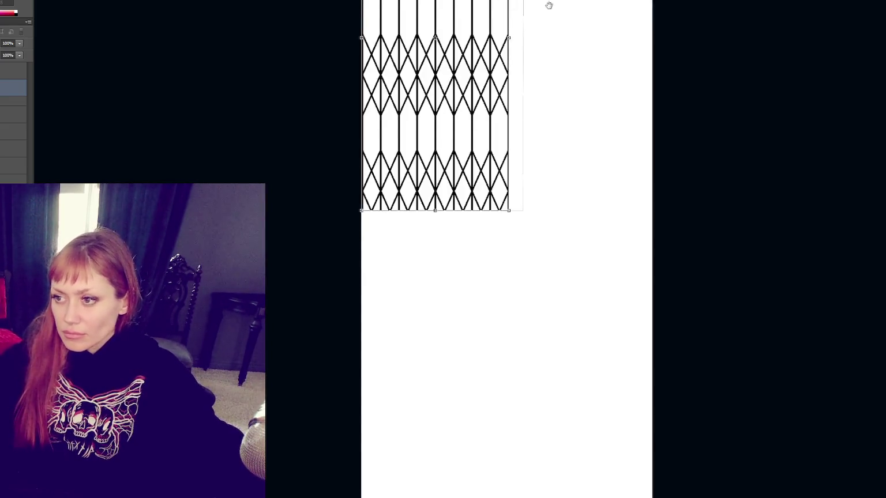
pyautogui.scroll(5, 546, 153)
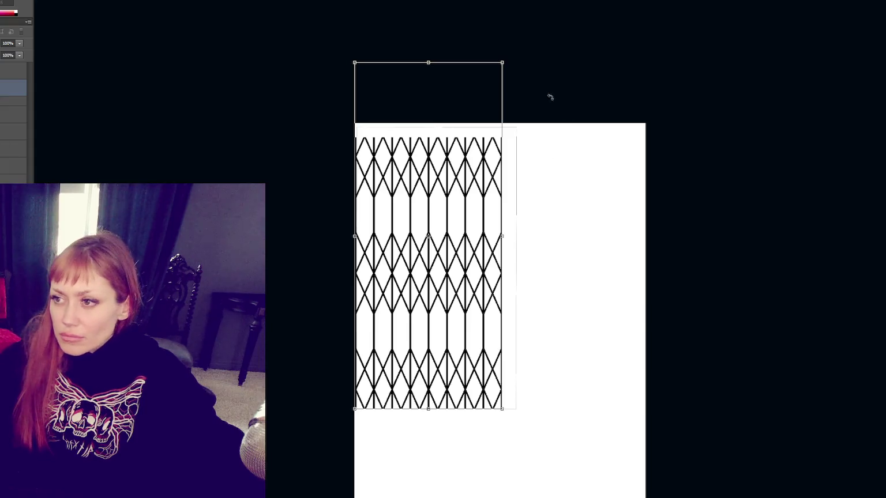
pyautogui.moveTo(504, 62); pyautogui.dragTo(521, 55)
pyautogui.moveTo(509, 412); pyautogui.dragTo(511, 413)
pyautogui.press('Return')
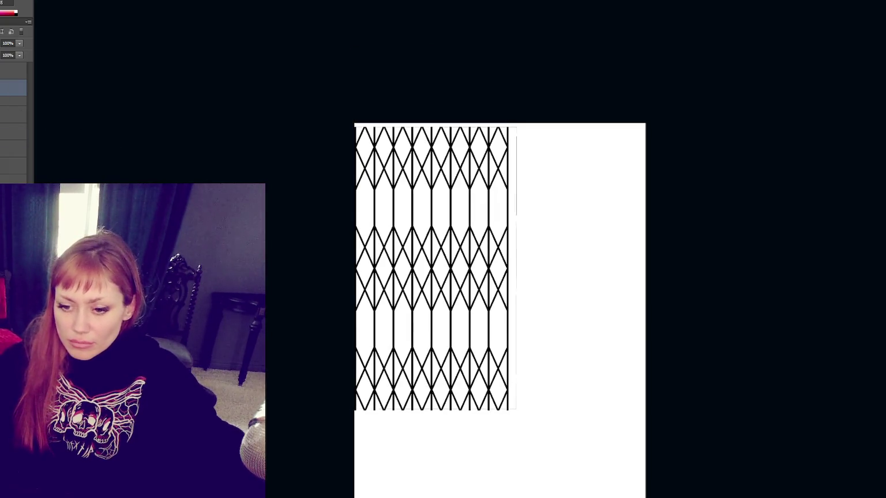
# Place a duplicate of the lattice to the right of the original, aligned with it.
pyautogui.hotkey('ctrl', 'j')
pyautogui.hotkey('ctrl', 't')
pyautogui.moveTo(470, 320)
pyautogui.mouseDown()
pyautogui.moveTo(639, 321)
pyautogui.moveTo(623, 321)
pyautogui.mouseUp()
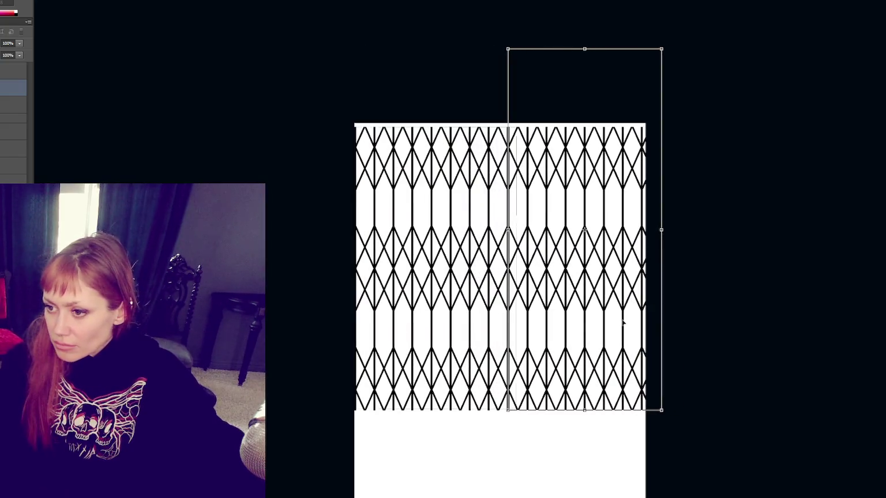
pyautogui.press('Return')
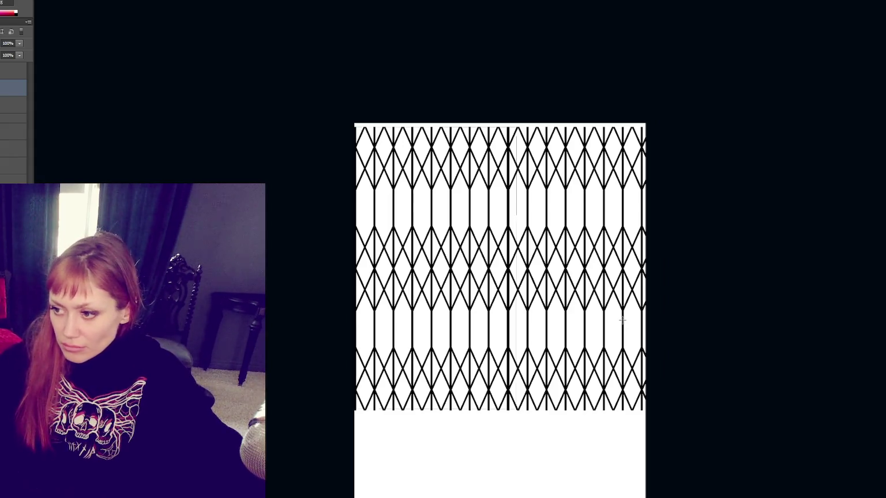
pyautogui.press('v')
pyautogui.press('Left')
pyautogui.press('Left')
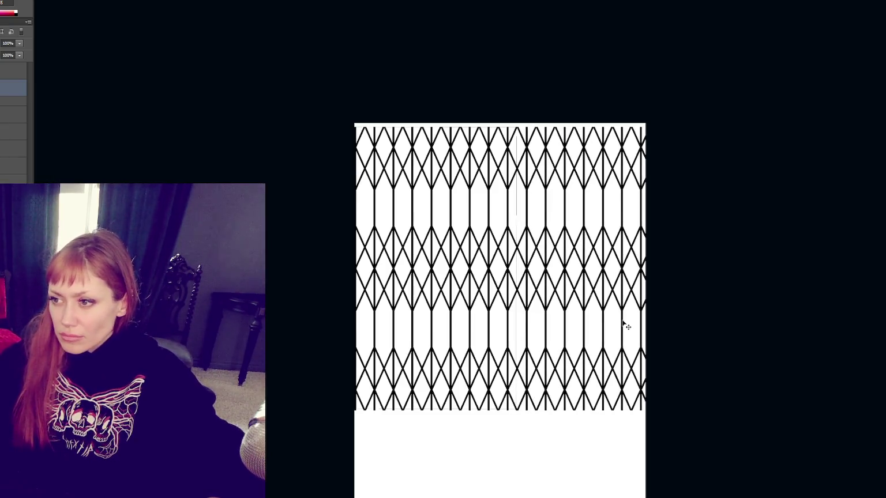
# Stretch the lattice horizontally until it reaches the canvas's right edge.
pyautogui.hotkey('ctrl', 't')
pyautogui.moveTo(661, 231); pyautogui.dragTo(664, 230)
pyautogui.press('Return')
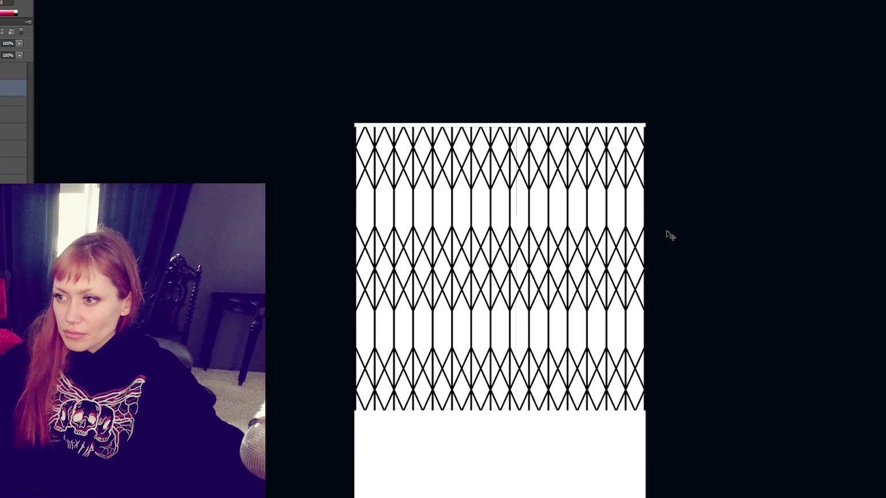
pyautogui.hotkey('ctrl', 'shift', 't')
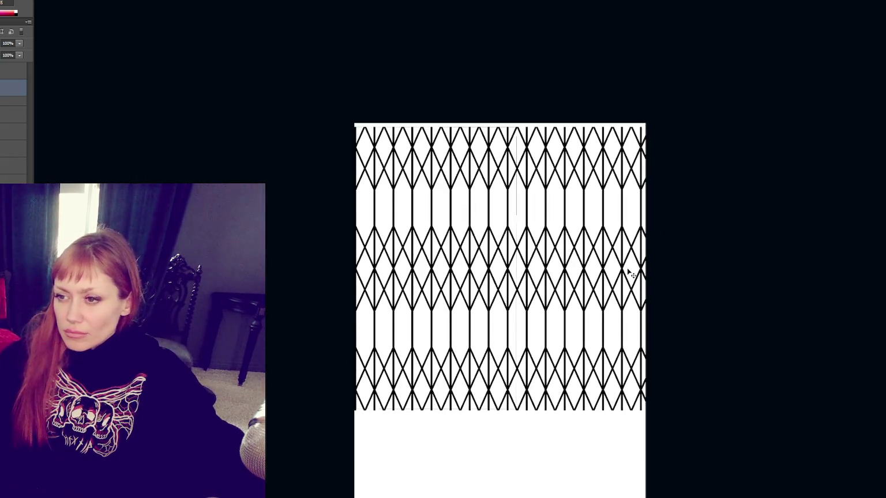
pyautogui.hotkey('ctrl', 't')
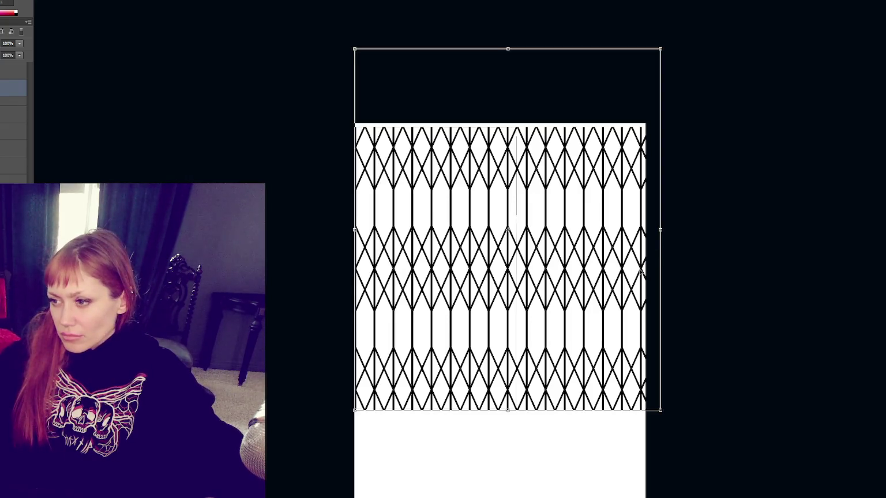
pyautogui.moveTo(661, 230); pyautogui.dragTo(666, 231)
pyautogui.press('Left')
pyautogui.press('Left')
pyautogui.press('Return')
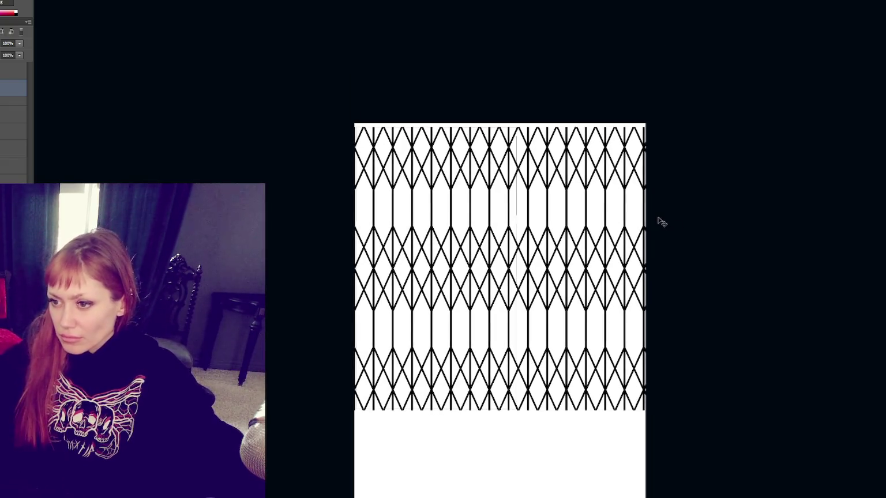
pyautogui.hotkey('ctrl', '+')
pyautogui.hotkey('ctrl', '+')
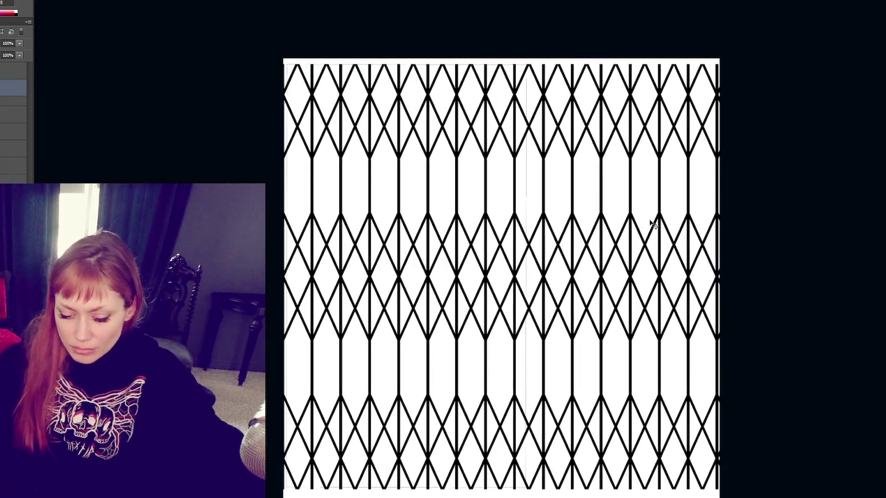
# Nudge the lattice pattern into place and stretch it wider to 2204 px.
pyautogui.press('Left')
pyautogui.press('Left')
pyautogui.press('Left')
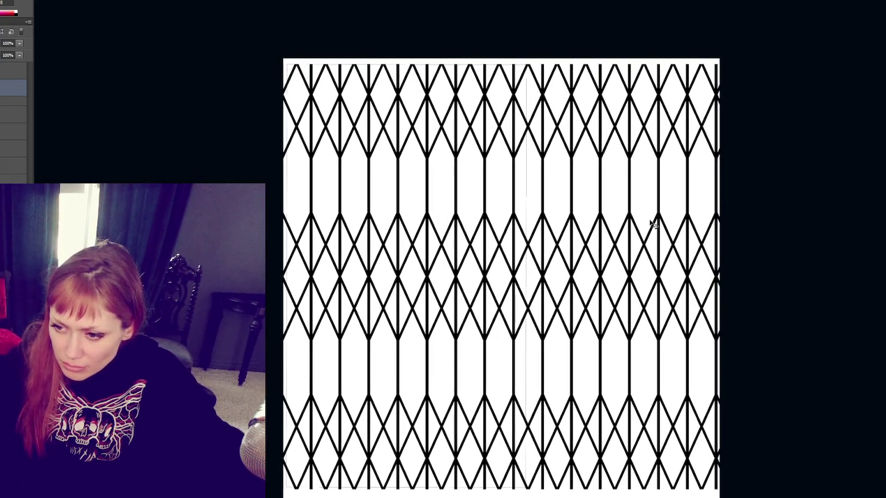
pyautogui.press('Right')
pyautogui.press('Right')
pyautogui.press('Right')
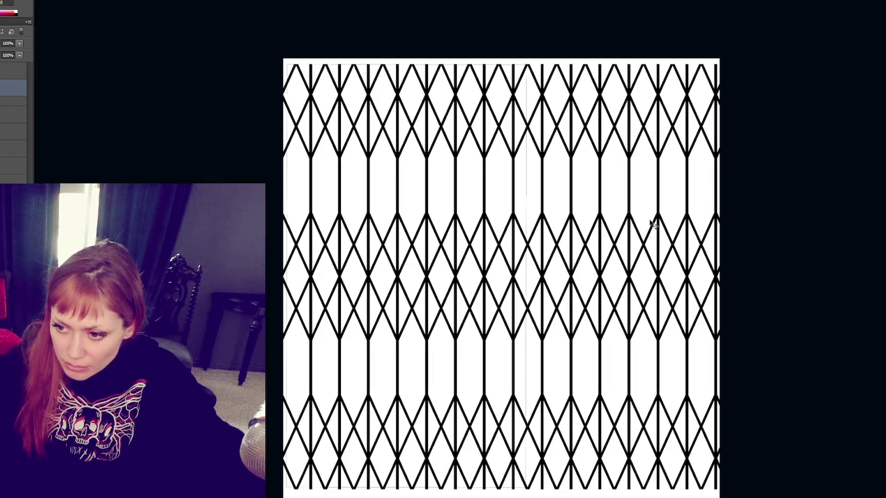
pyautogui.press('Right')
pyautogui.hotkey('ctrl', 't')
pyautogui.moveTo(748, 218); pyautogui.dragTo(751, 219)
pyautogui.press('Return')
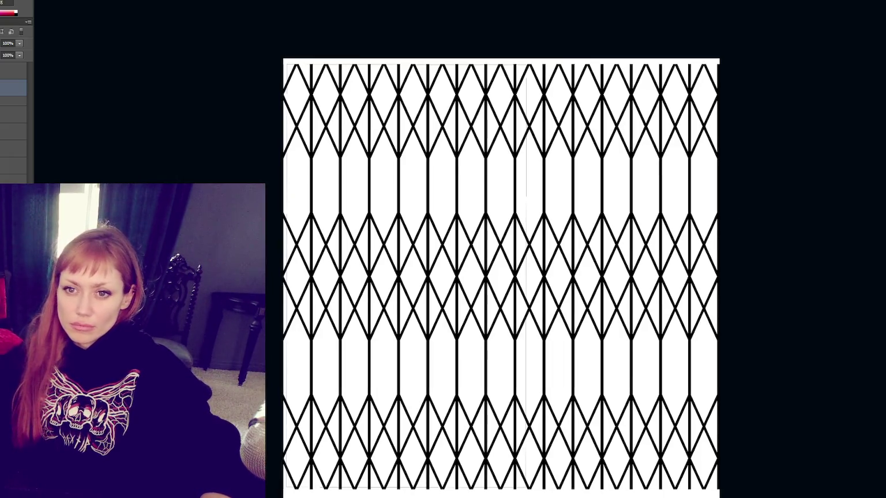
# Delete the white areas and invert the remaining lattice lines to white.
pyautogui.press('Delete')
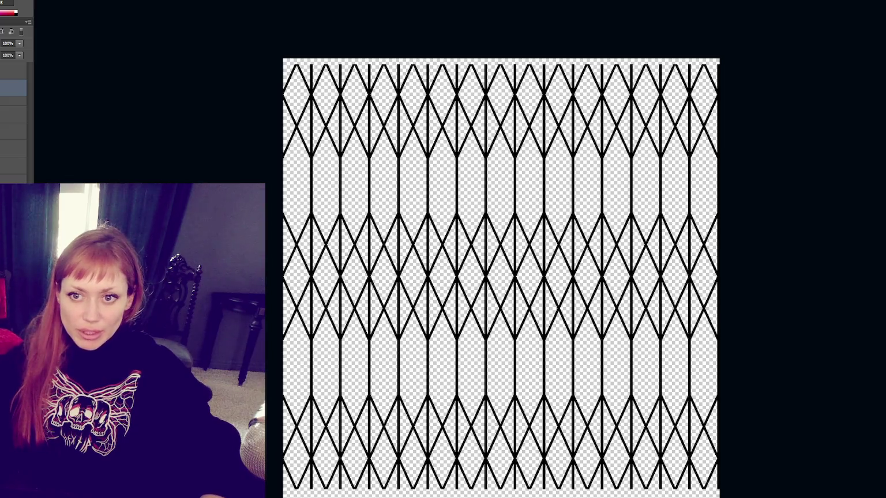
pyautogui.hotkey('ctrl', 'i')
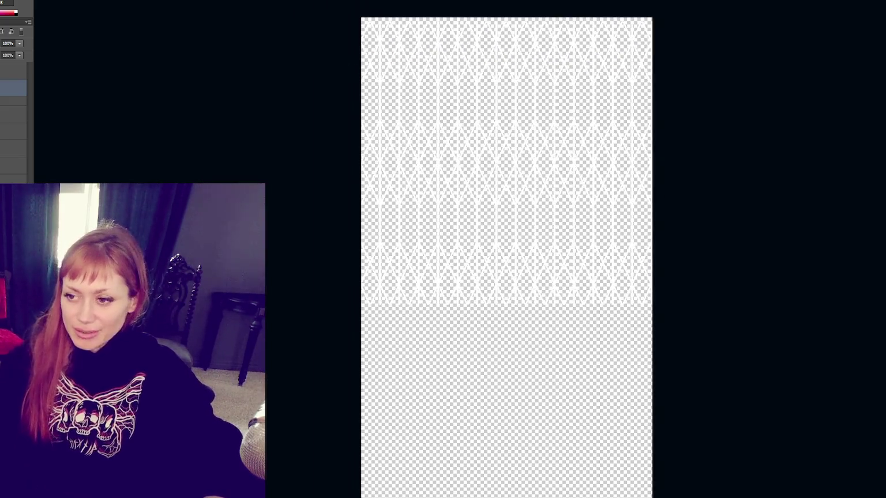
pyautogui.hotkey('ctrl', '0')
# Set the canvas height to 2048 pixels and accept clipping it to a 2048 × 2048 square.
pyautogui.hotkey('ctrl', 'alt', 'c')
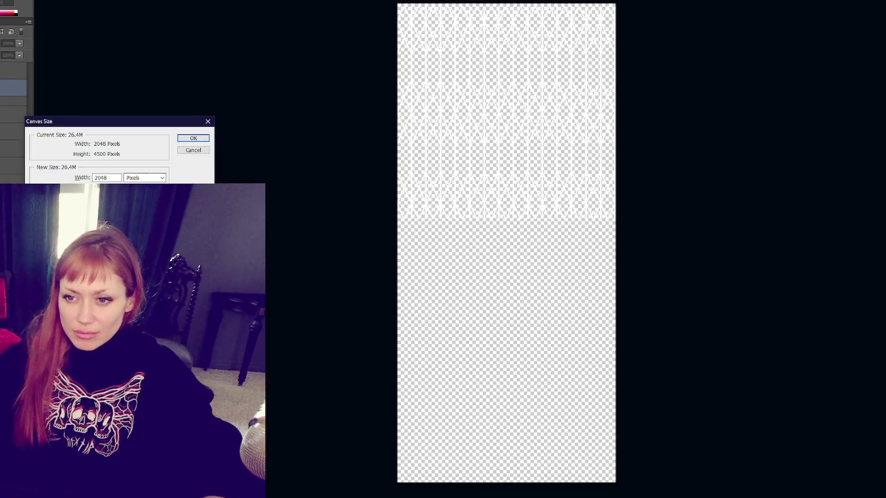
pyautogui.press('Tab')
pyautogui.write('2048')
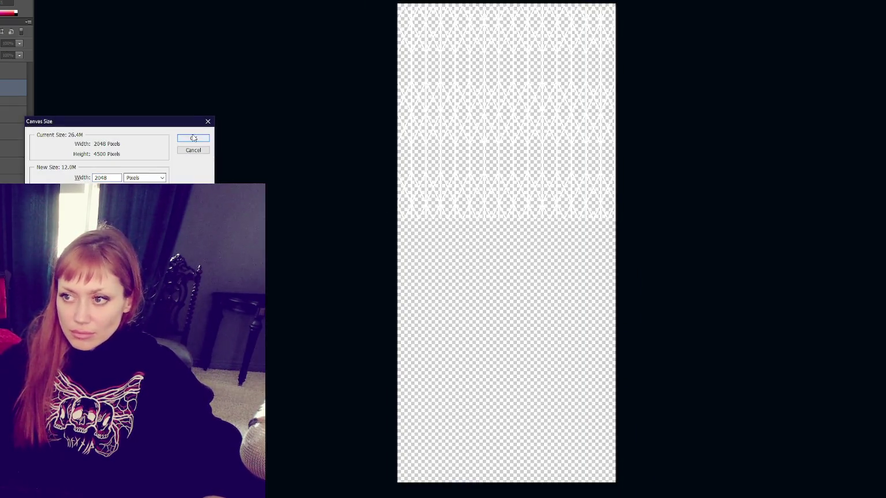
pyautogui.click(193, 138)
pyautogui.click(438, 153)
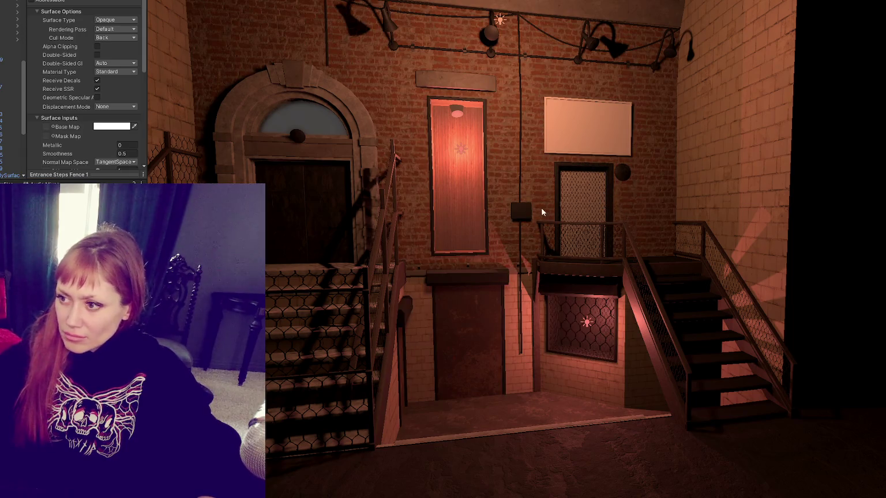
# Select the door's chicken-wire mesh and make its material a fence material variant.
pyautogui.click(596, 205)
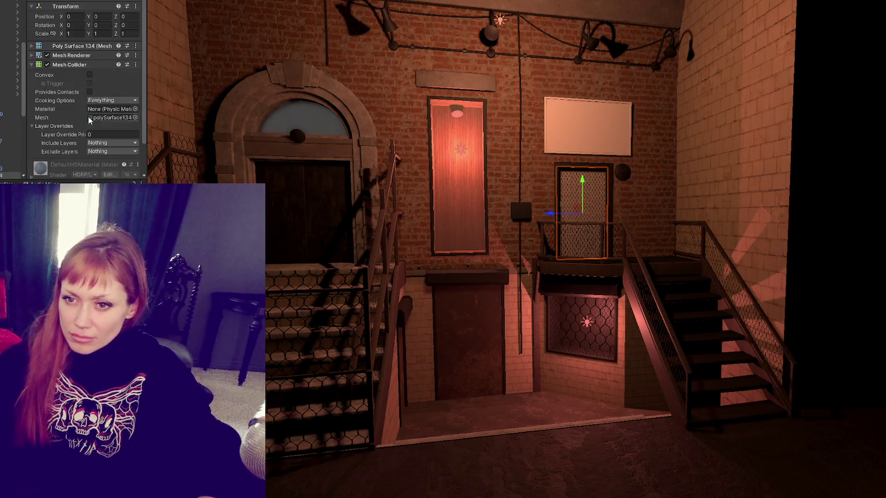
pyautogui.scroll(-2, 109, 119)
pyautogui.press('f')
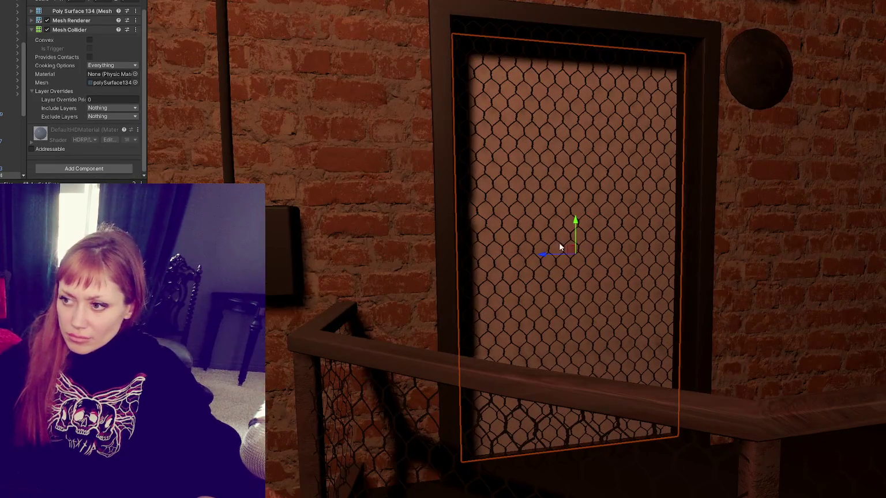
pyautogui.click(558, 245)
pyautogui.click(556, 241)
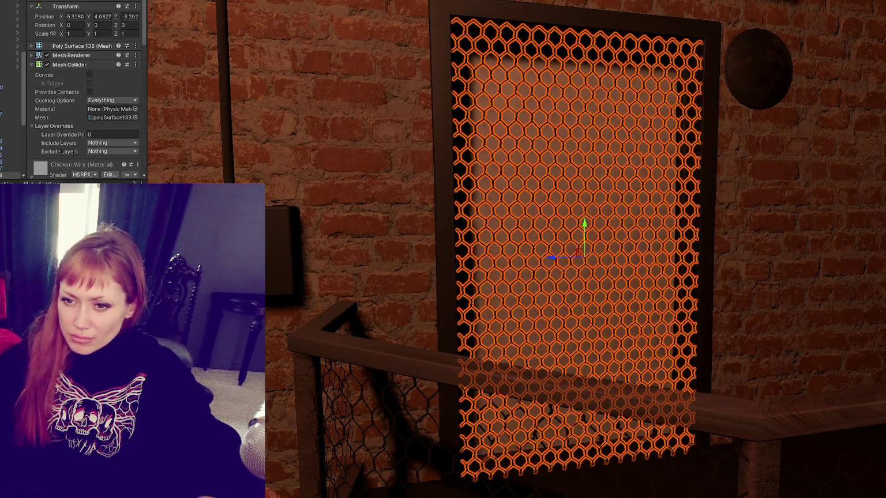
pyautogui.scroll(-4, 86, 93)
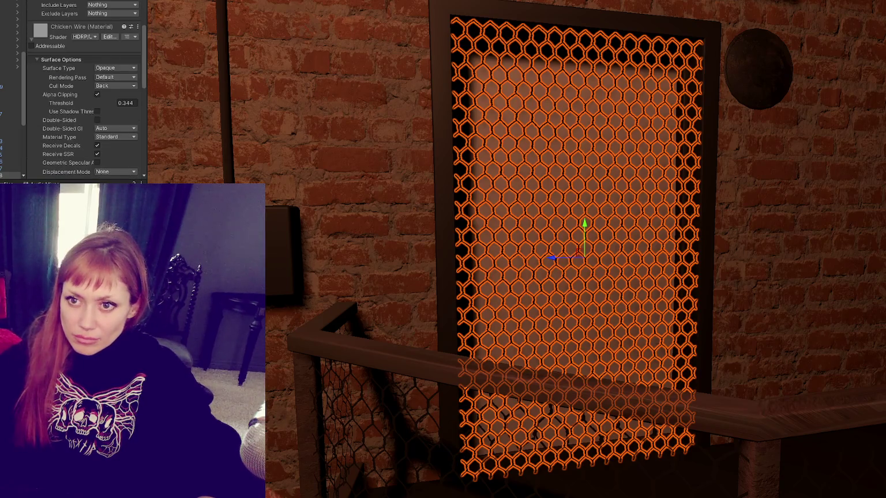
pyautogui.click(62, 32)
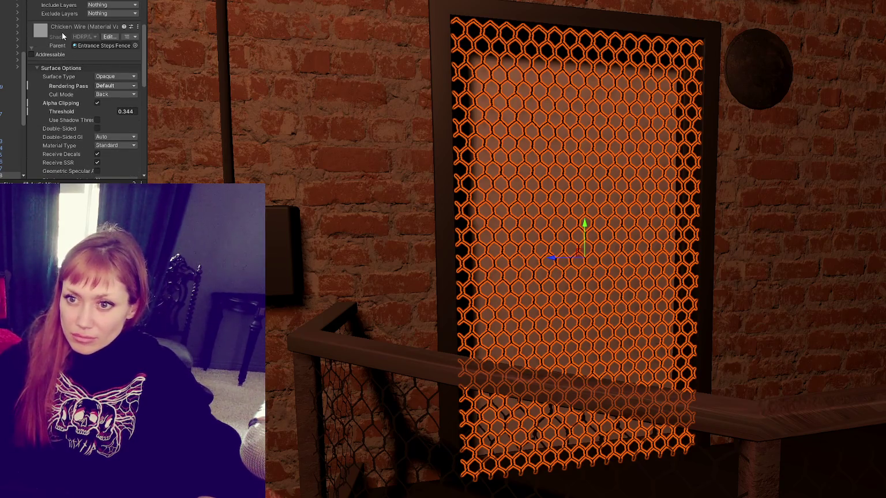
pyautogui.scroll(-10, 87, 116)
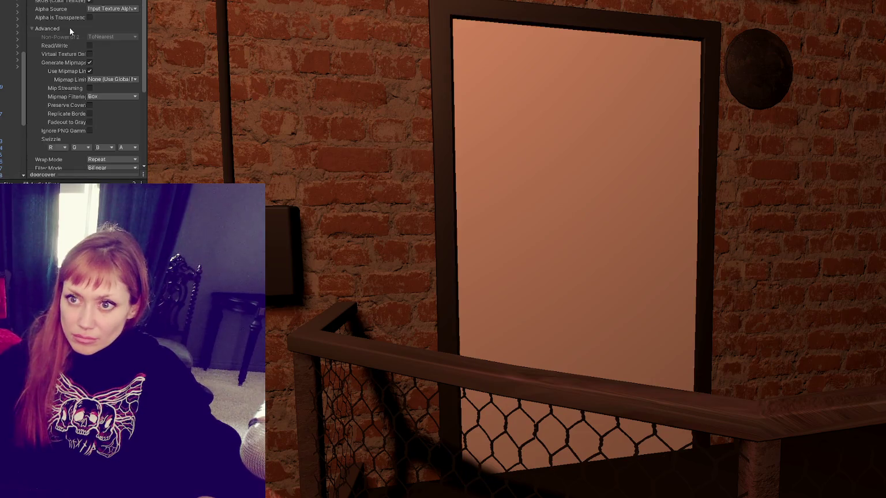
# Change the doorcover texture type from Normal map to Default and place it in the Base Map.
pyautogui.click(113, 14)
pyautogui.click(115, 34)
pyautogui.click(112, 15)
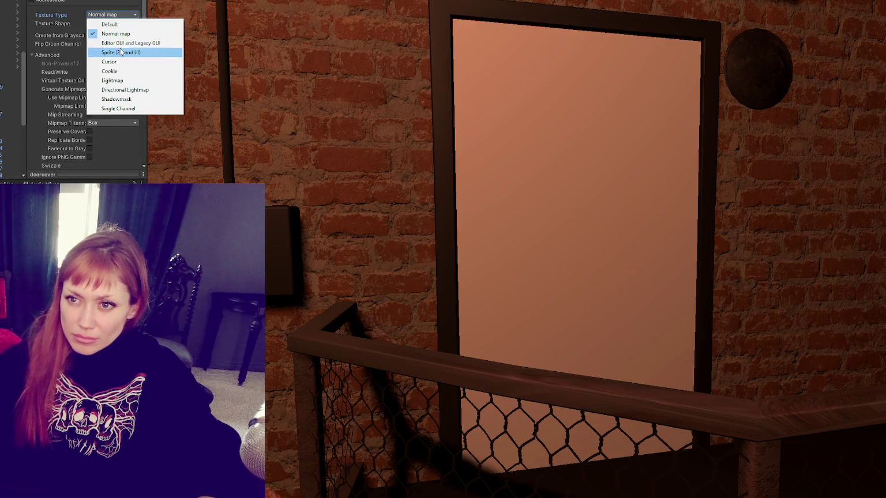
pyautogui.click(110, 24)
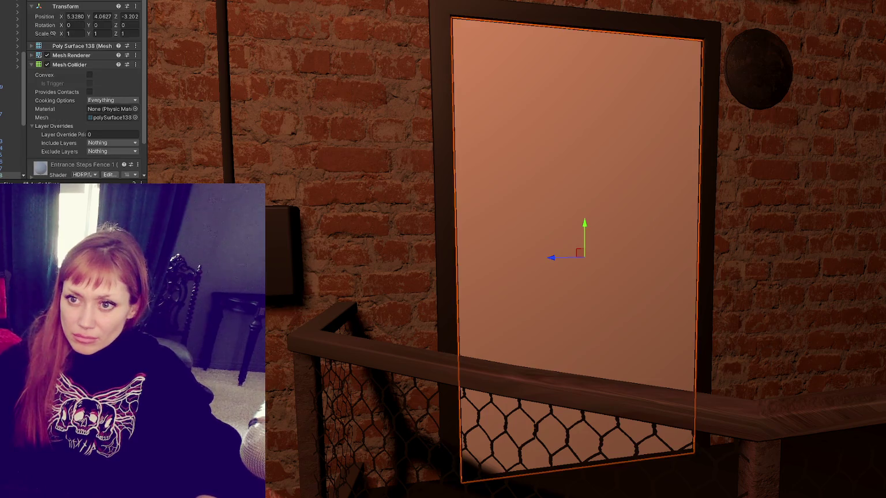
pyautogui.moveTo(50, 131); pyautogui.dragTo(50, 131)
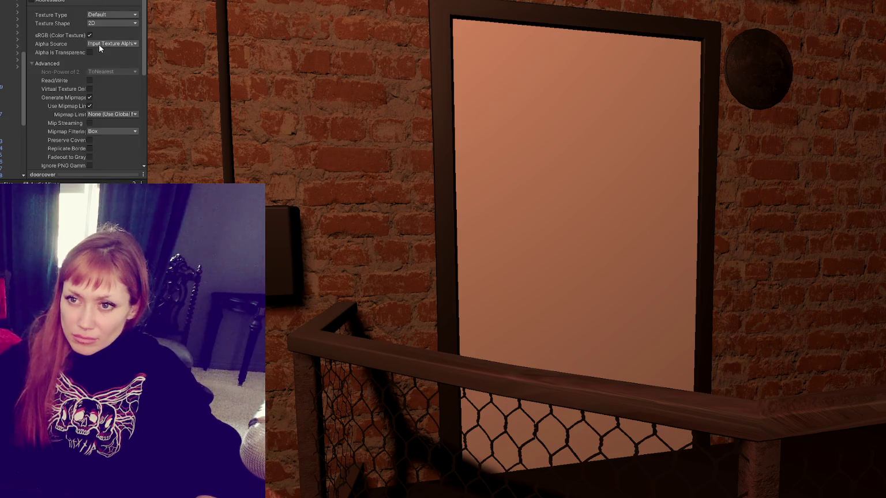
# Keep Input Texture Alpha as alpha source, enable Alpha Is Transparency, and apply the import settings.
pyautogui.click(90, 44)
pyautogui.click(101, 61)
pyautogui.click(90, 52)
pyautogui.scroll(-5, 137, 62)
pyautogui.click(129, 149)
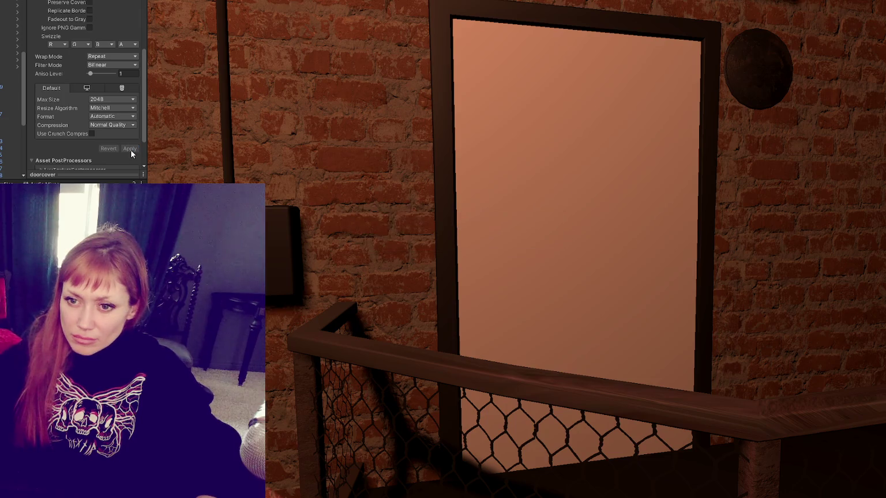
pyautogui.scroll(5, 118, 142)
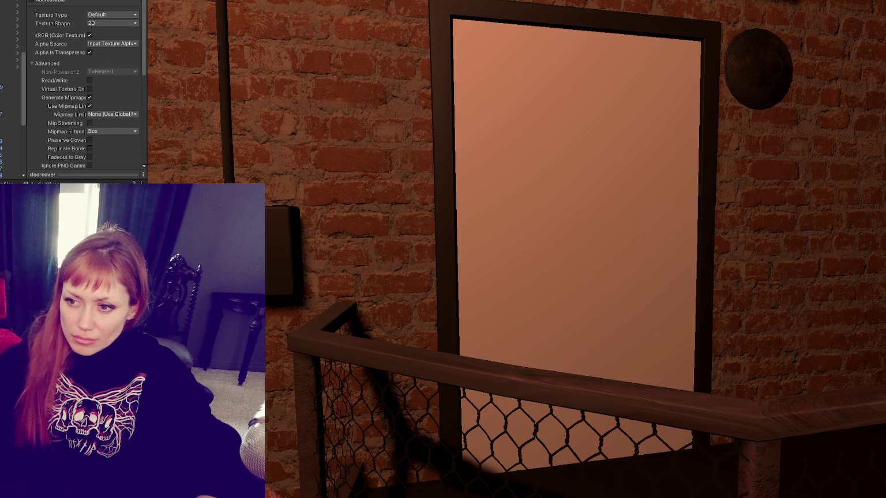
pyautogui.scroll(-3, 61, 126)
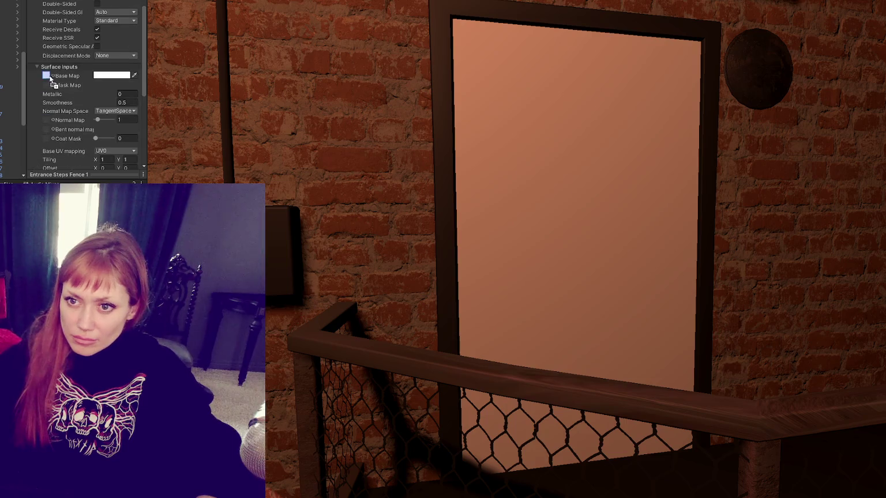
pyautogui.scroll(2, 64, 108)
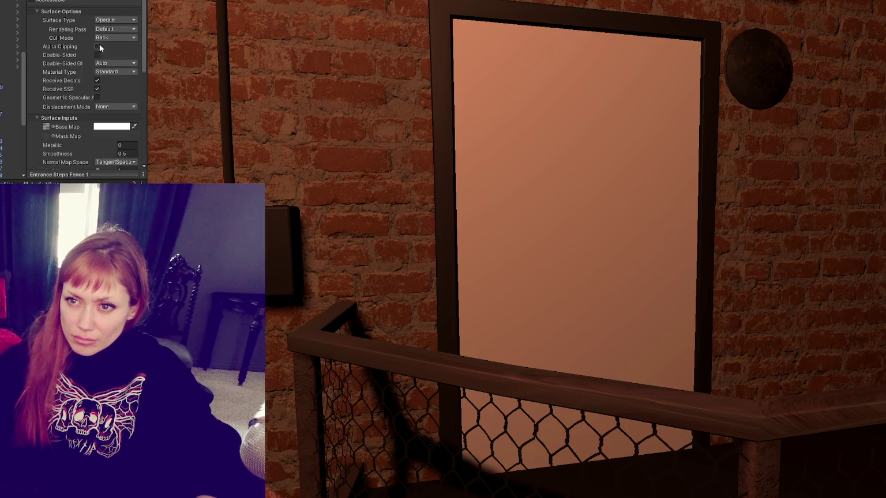
# Turn on Alpha Clipping for the Entrance Steps Fence 1 material and set its Base Map colour to black.
pyautogui.click(97, 46)
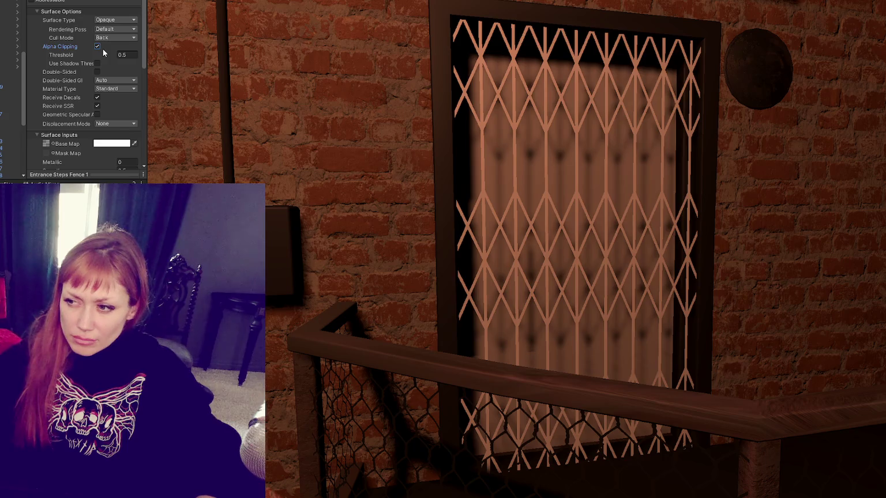
pyautogui.scroll(-3, 102, 49)
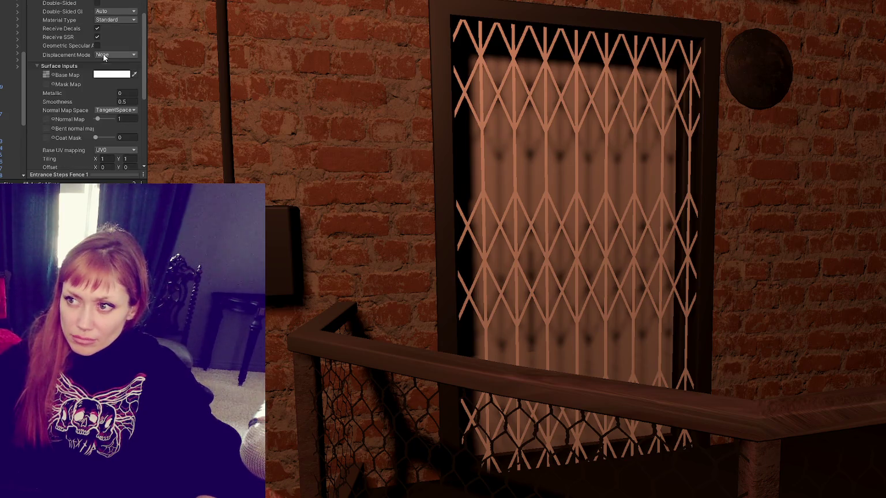
pyautogui.click(110, 74)
pyautogui.moveTo(135, 132); pyautogui.dragTo(127, 163)
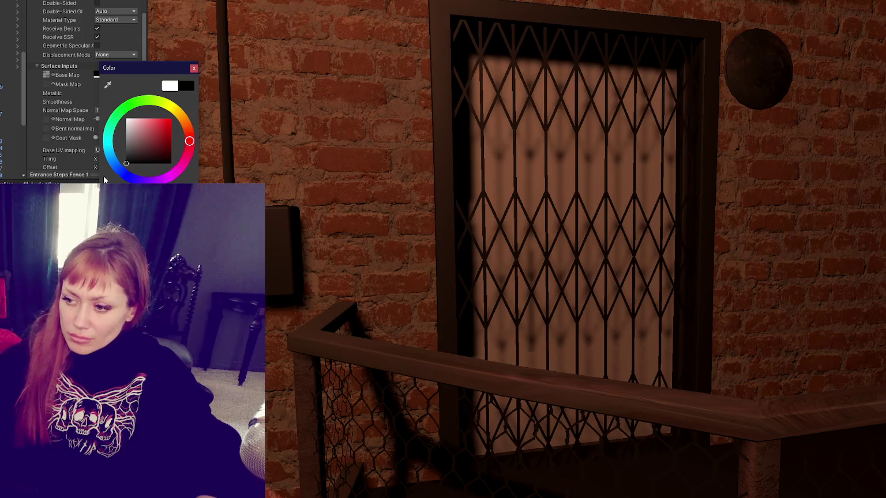
pyautogui.click(194, 68)
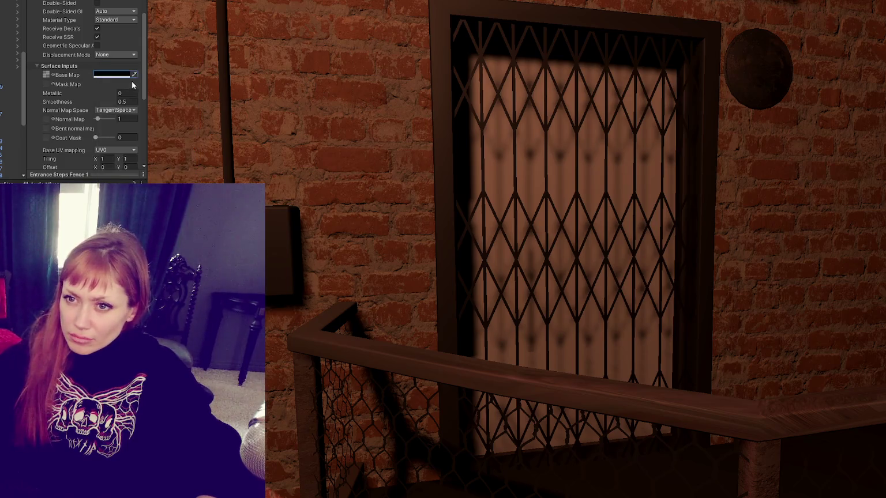
pyautogui.scroll(3, 119, 65)
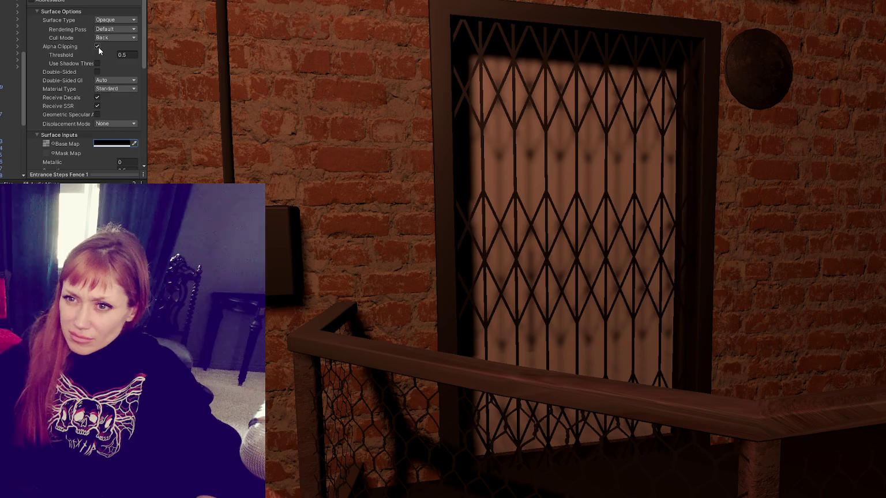
pyautogui.scroll(-2, 91, 63)
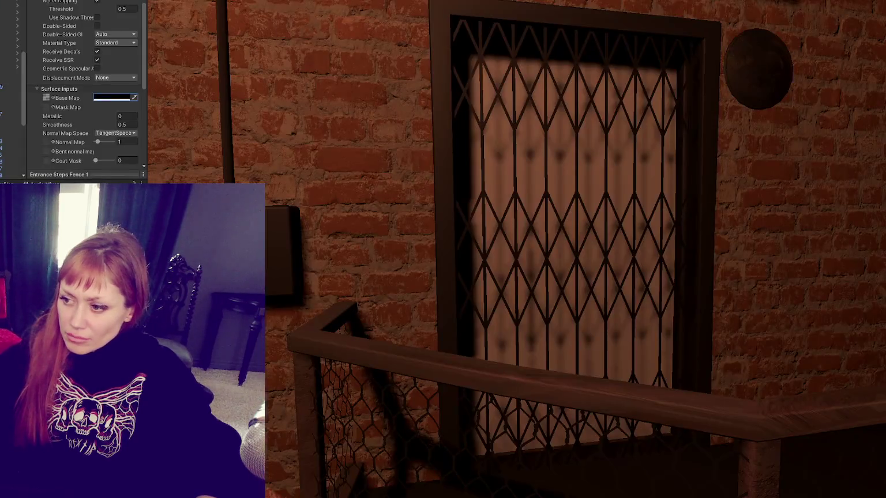
pyautogui.moveTo(458, 294)
pyautogui.mouseDown()
pyautogui.moveTo(483, 277)
pyautogui.moveTo(468, 290)
pyautogui.moveTo(511, 287)
pyautogui.mouseUp()
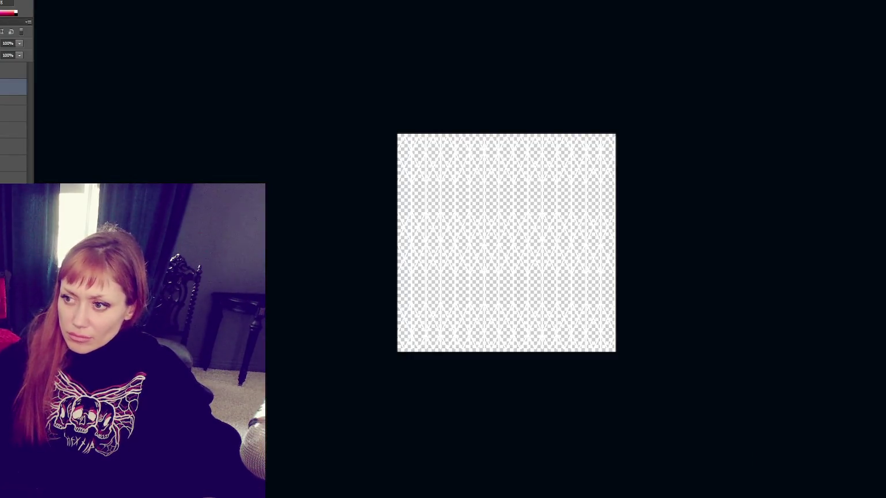
# Select the bottom background layer and fill it with black.
pyautogui.hotkey('ctrl', '+')
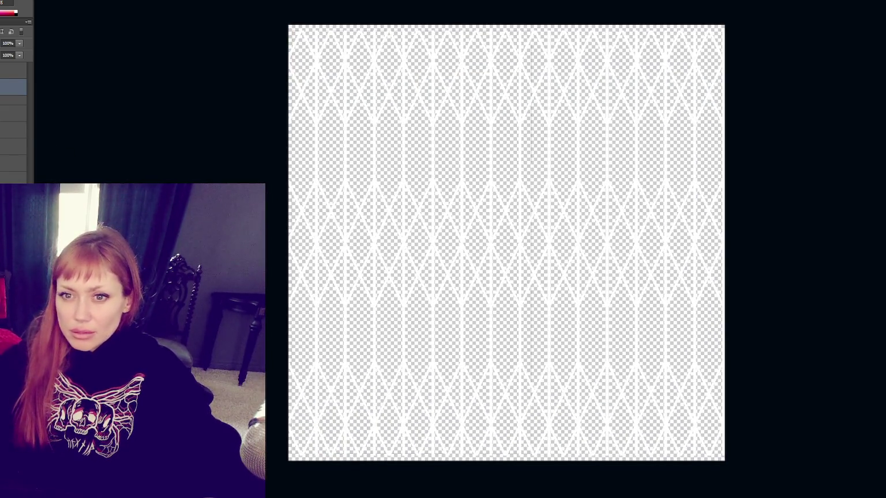
pyautogui.click(14, 178)
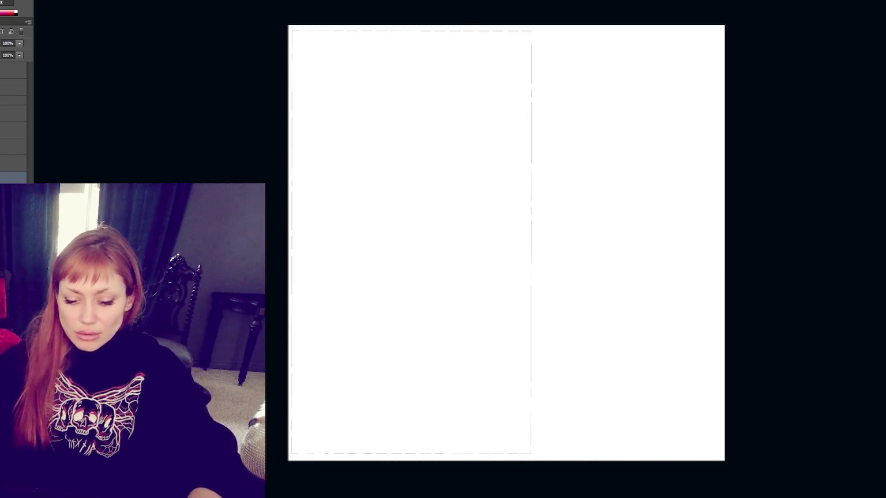
pyautogui.hotkey('ctrl', 'i')
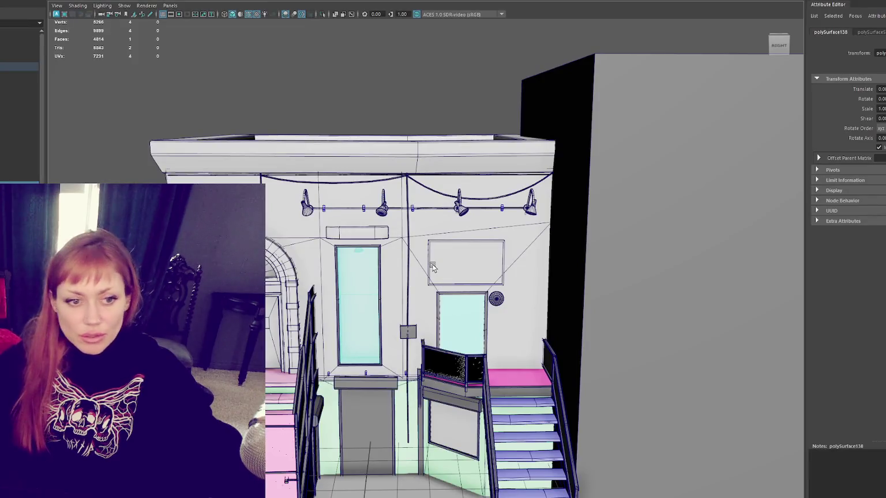
pyautogui.scroll(5, 416, 280)
pyautogui.rightClick(512, 323)
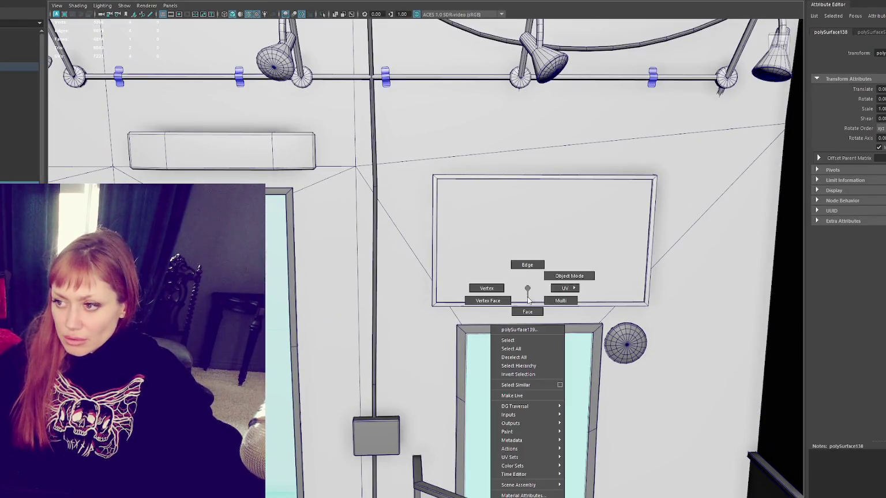
pyautogui.scroll(4, 551, 351)
pyautogui.scroll(-5, 551, 351)
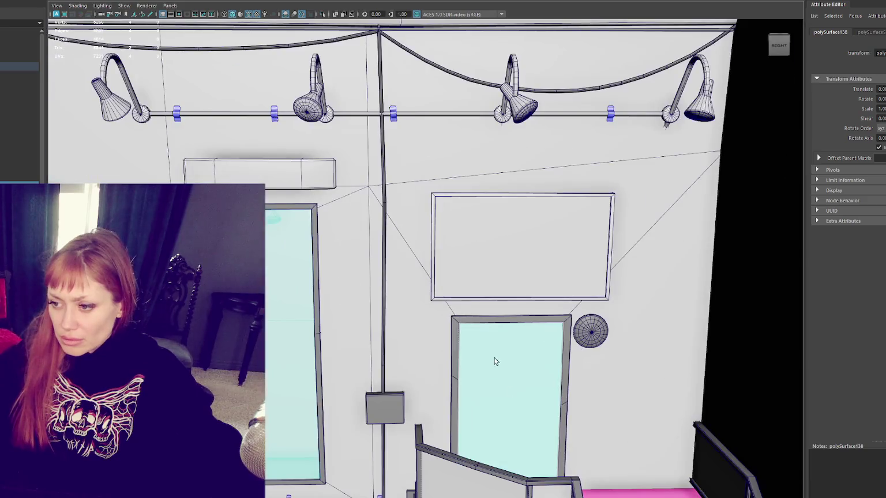
pyautogui.scroll(-3, 455, 93)
pyautogui.click(435, 66)
pyautogui.scroll(5, 502, 275)
pyautogui.moveTo(502, 280); pyautogui.dragTo(461, 211)
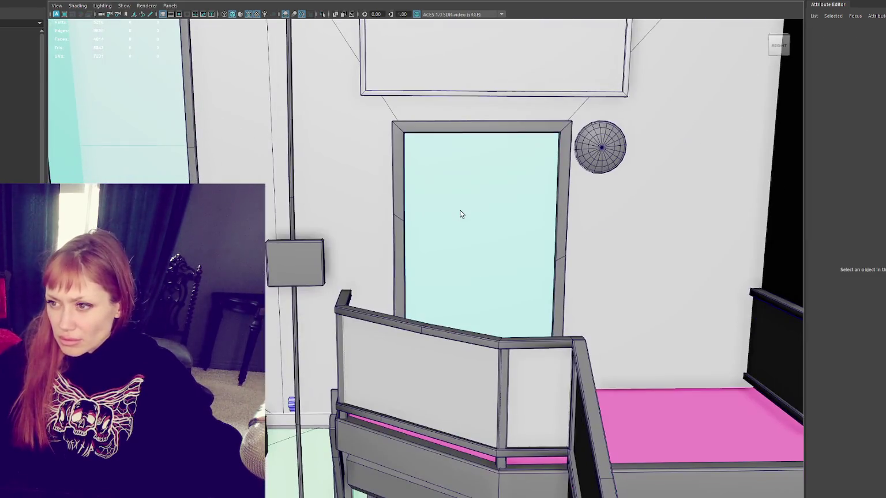
pyautogui.click(462, 212)
pyautogui.scroll(6, 460, 210)
pyautogui.scroll(-3, 449, 210)
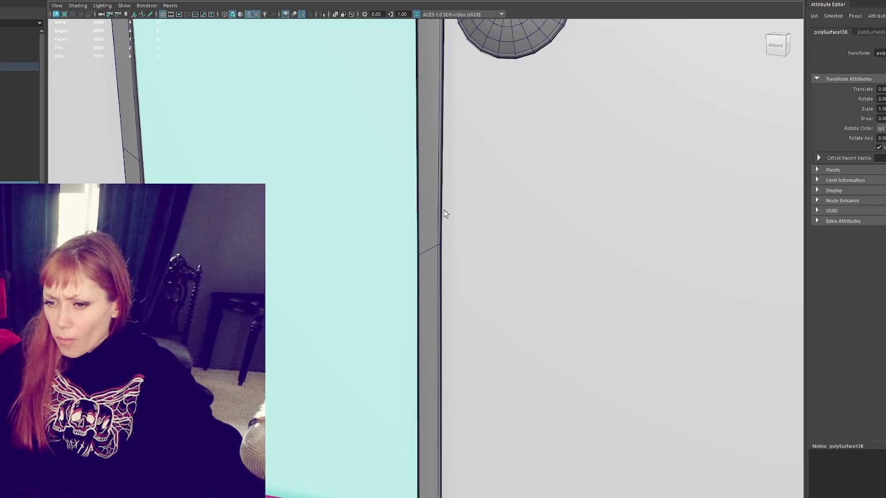
pyautogui.press('4')
pyautogui.press('6')
pyautogui.scroll(-4, 327, 243)
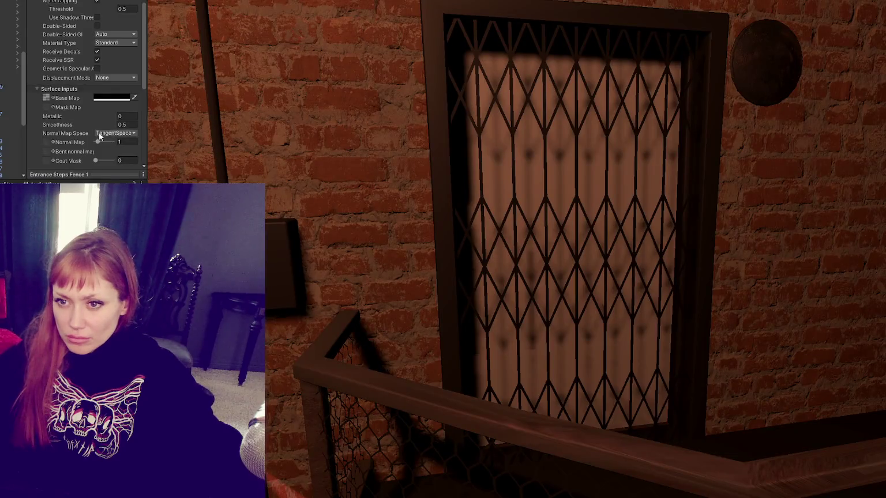
# Select the lattice gate and nudge its Position Z from -3.202 to -3.231, then return to Photoshop.
pyautogui.scroll(-1, 84, 116)
pyautogui.scroll(-1, 88, 97)
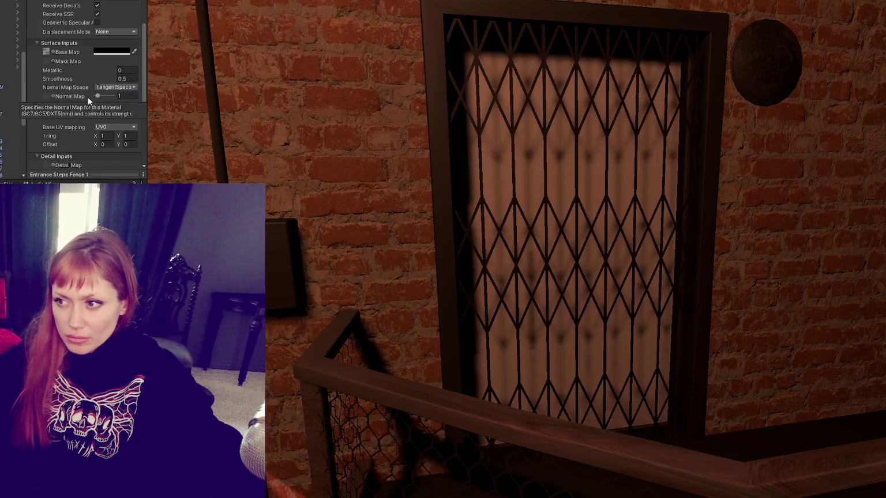
pyautogui.click(553, 225)
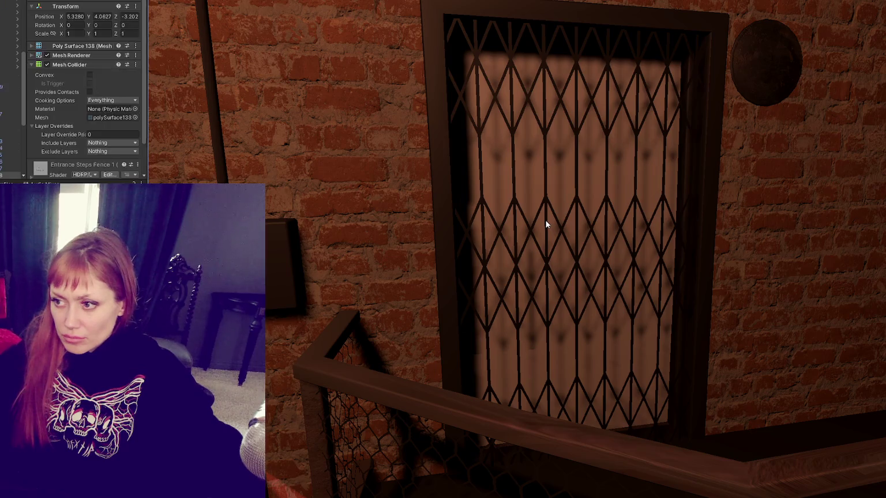
pyautogui.moveTo(554, 262)
pyautogui.mouseDown()
pyautogui.moveTo(528, 268)
pyautogui.moveTo(558, 275)
pyautogui.mouseUp()
pyautogui.scroll(-3, 558, 272)
pyautogui.hotkey('alt', 'Tab')
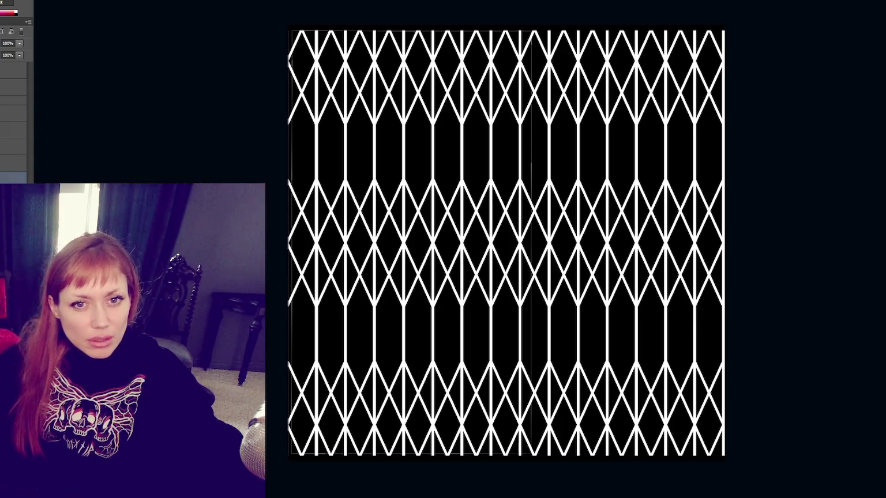
# Check the St. Marks Hotel reference photo, hide the white lattice, and show the original black lattice layer.
pyautogui.hotkey('alt', 'Tab')
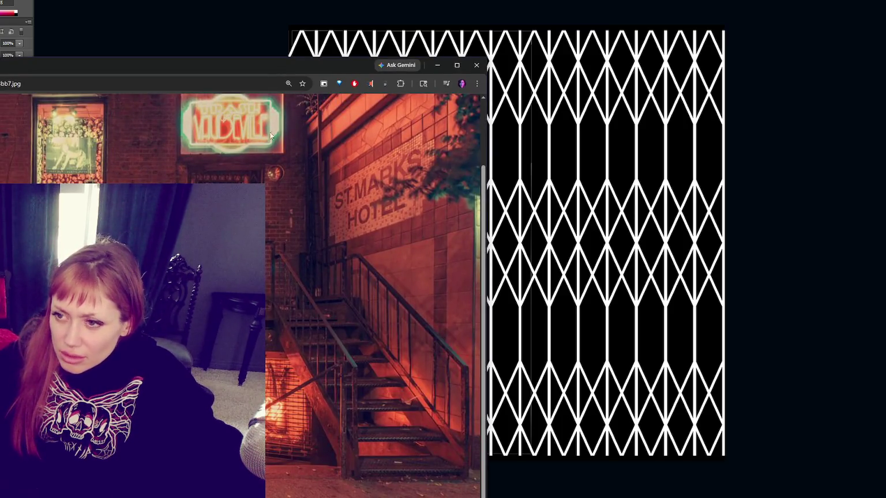
pyautogui.click(302, 49)
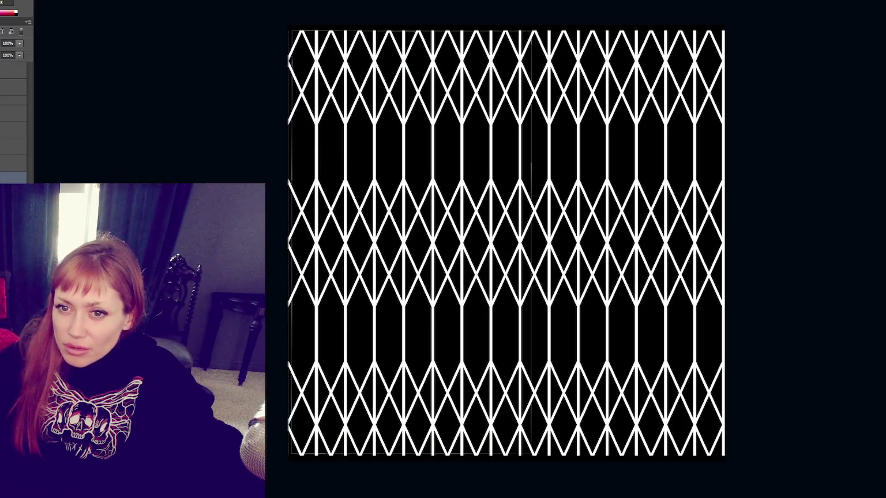
pyautogui.hotkey('ctrl', 'z')
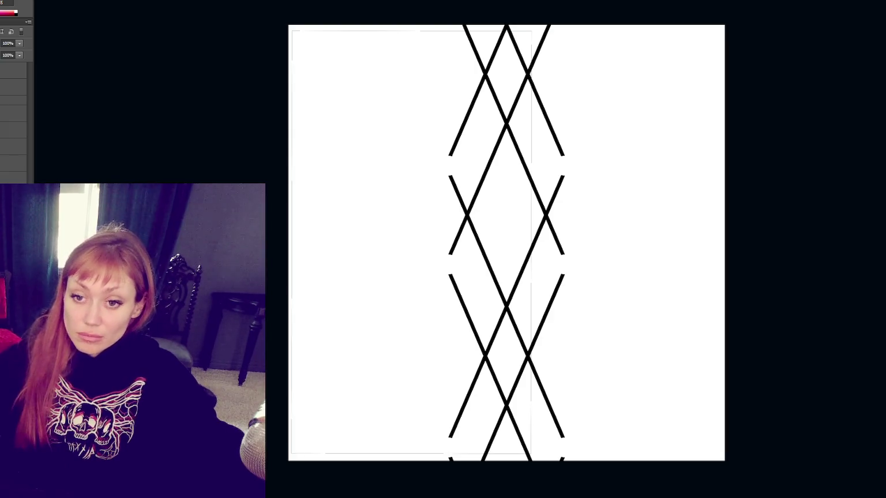
pyautogui.click(13, 100)
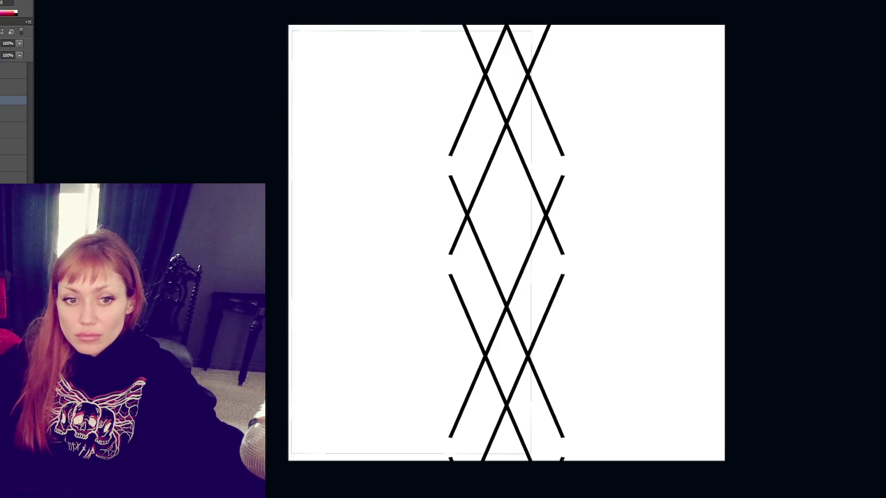
pyautogui.hotkey('ctrl', 'v')
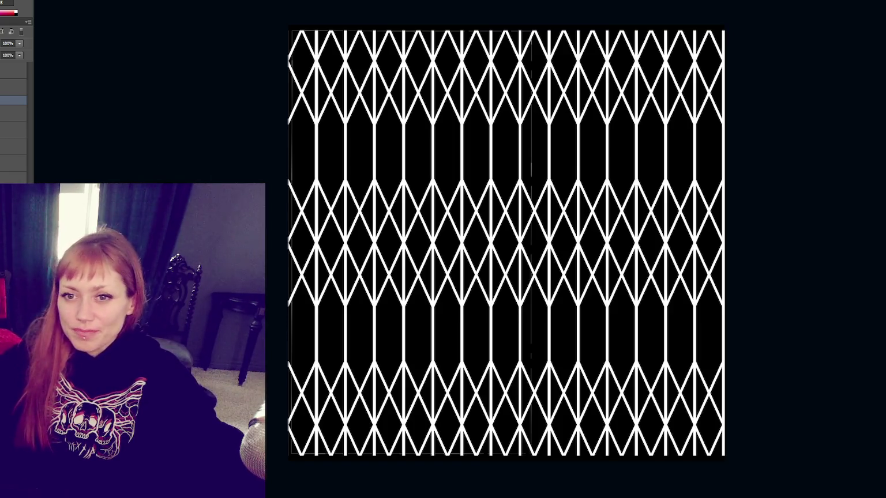
pyautogui.hotkey('ctrl', 'z')
pyautogui.hotkey('ctrl', 'i')
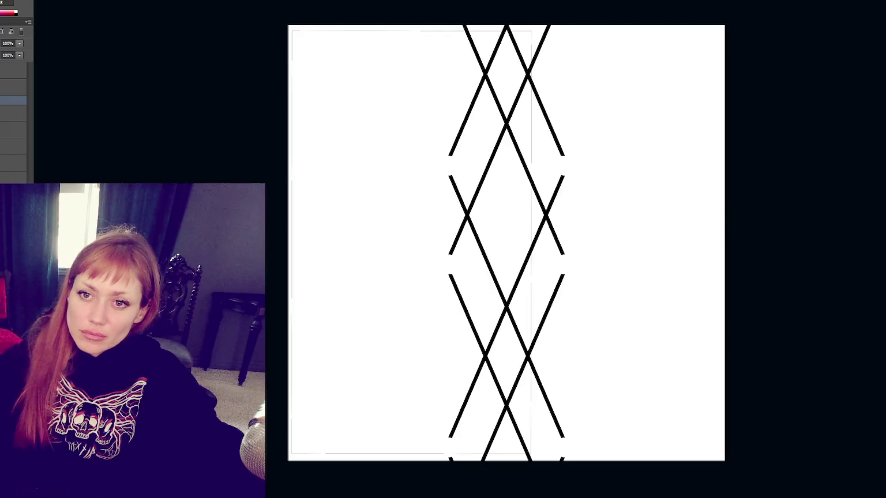
pyautogui.hotkey('ctrl', 't')
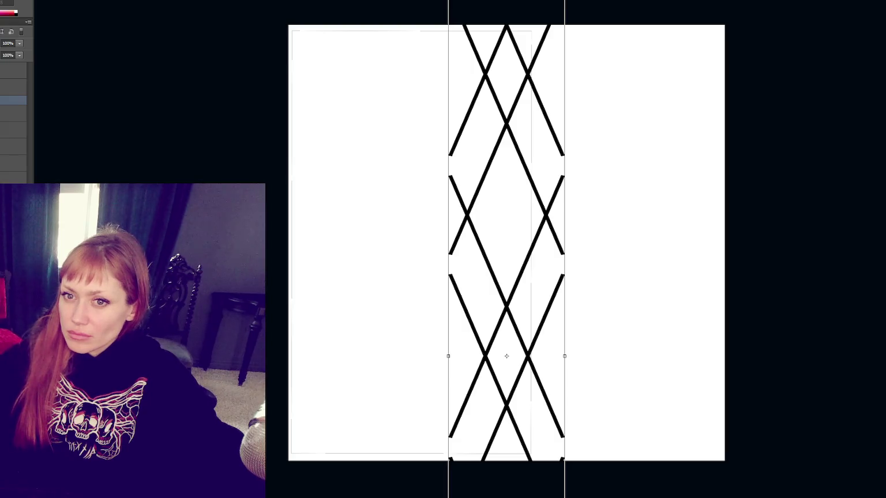
# Commit the narrowed strip and squash the lattice vertically from top and bottom to fit the canvas.
pyautogui.press('Return')
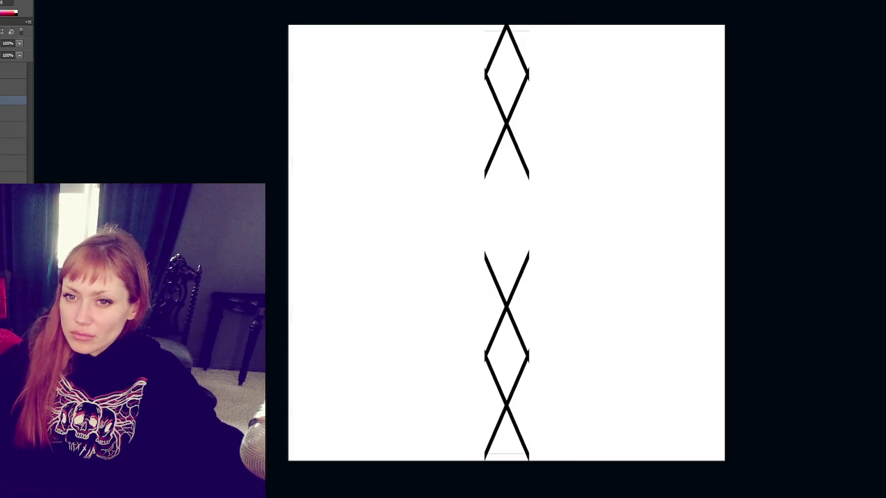
pyautogui.hotkey('ctrl', 't')
pyautogui.hotkey('ctrl', '-')
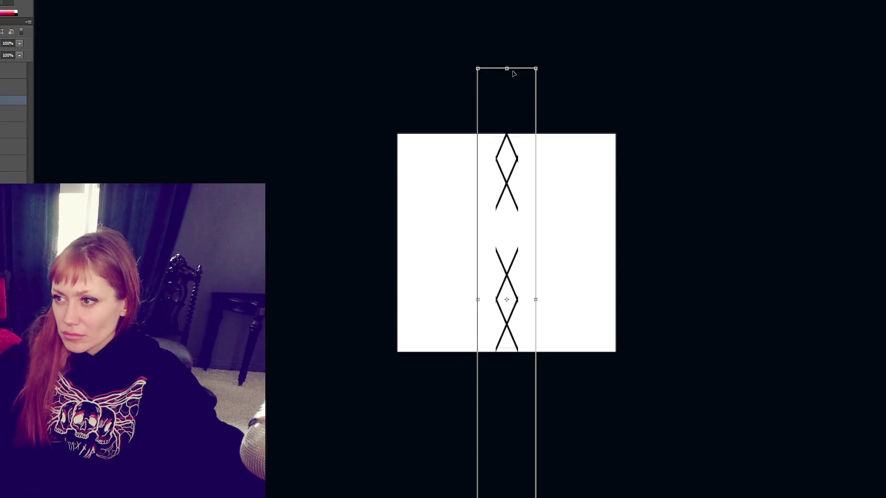
pyautogui.moveTo(507, 69); pyautogui.dragTo(507, 193)
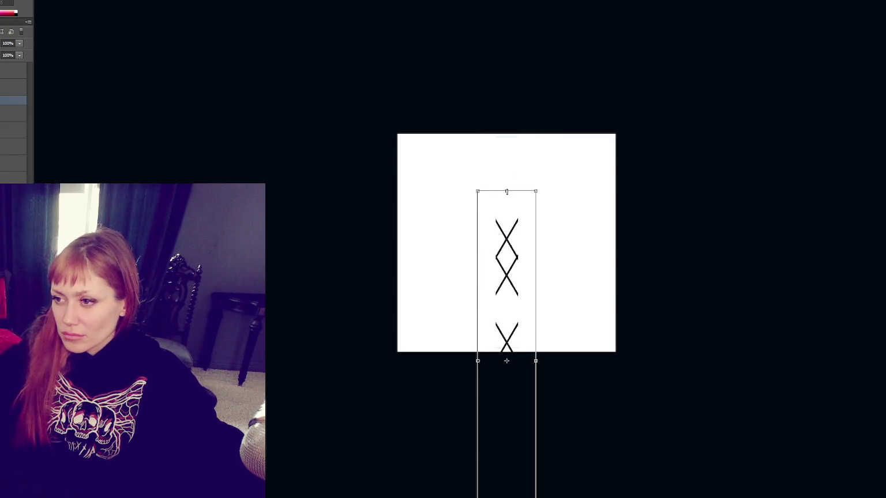
pyautogui.moveTo(516, 236)
pyautogui.mouseDown()
pyautogui.moveTo(519, 89)
pyautogui.moveTo(515, 106)
pyautogui.mouseUp()
pyautogui.moveTo(507, 73)
pyautogui.mouseDown()
pyautogui.moveTo(509, 129)
pyautogui.moveTo(511, 91)
pyautogui.mouseUp()
pyautogui.moveTo(507, 412)
pyautogui.mouseDown()
pyautogui.moveTo(507, 362)
pyautogui.moveTo(506, 395)
pyautogui.mouseUp()
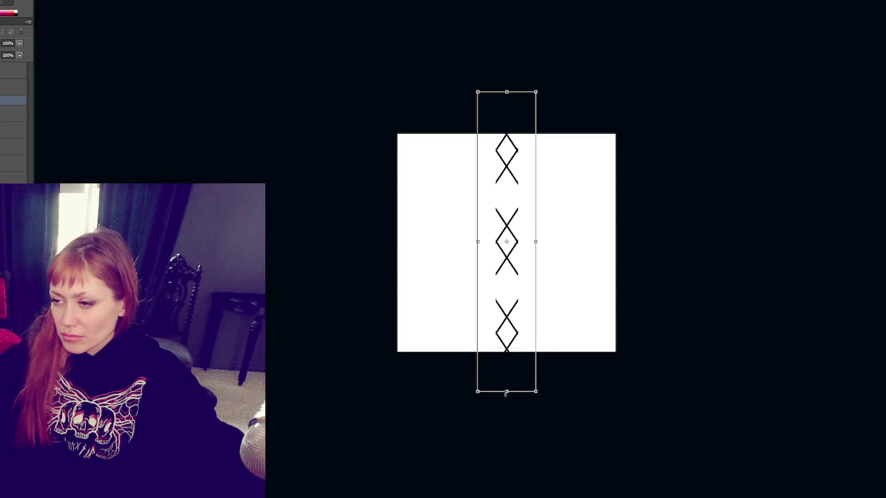
pyautogui.moveTo(507, 91); pyautogui.dragTo(507, 94)
# Zoom in and out to check that three diamond groups fit evenly down the canvas.
pyautogui.hotkey('ctrl', '+')
pyautogui.hotkey('ctrl', '+')
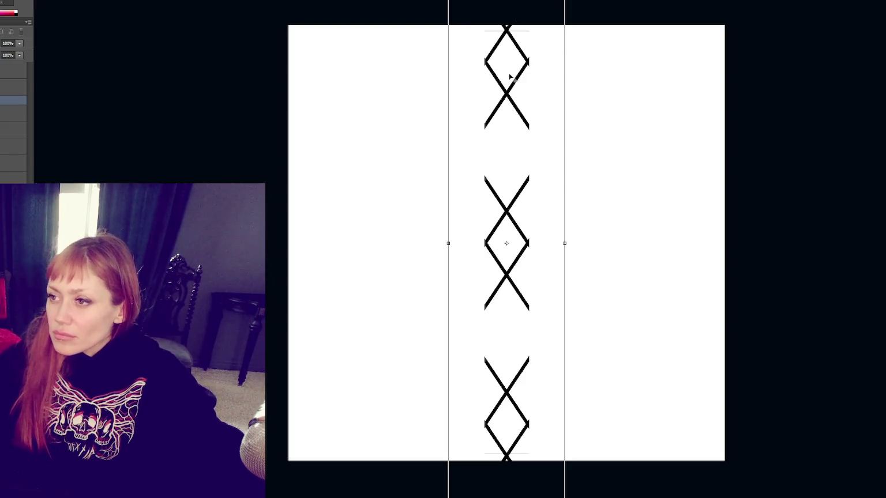
pyautogui.hotkey('ctrl', '-')
pyautogui.hotkey('ctrl', '-')
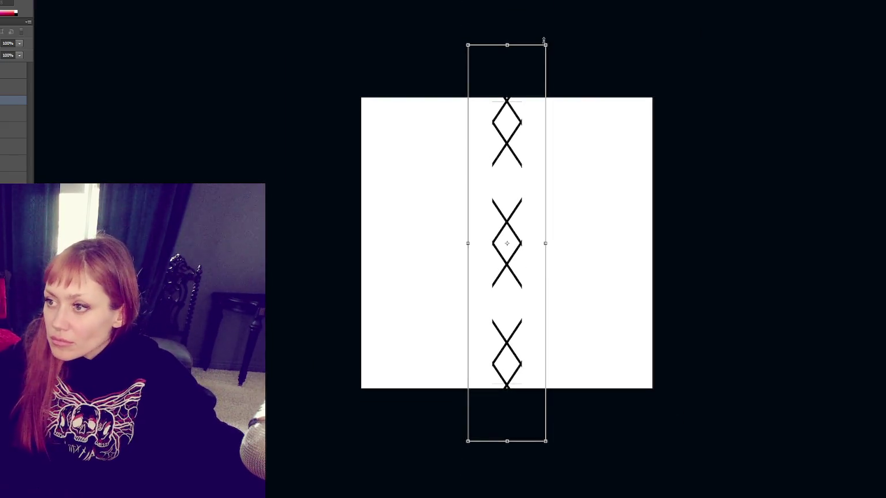
pyautogui.hotkey('ctrl', '-')
pyautogui.hotkey('ctrl', '+')
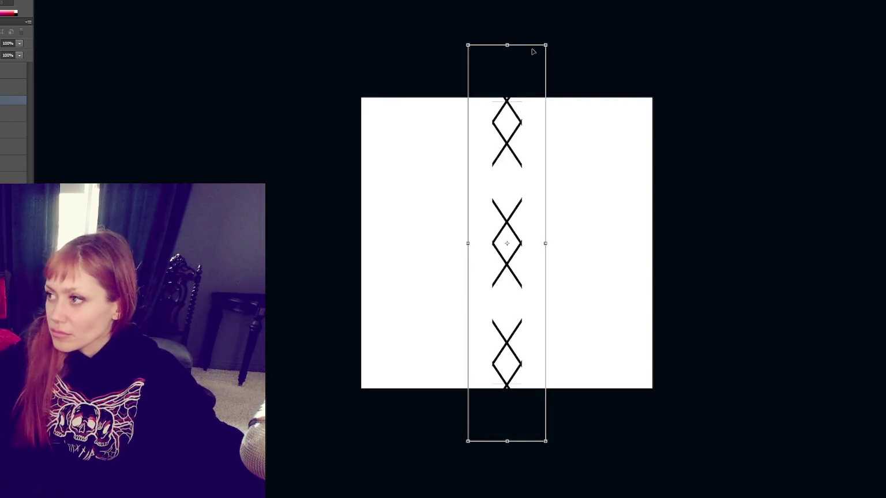
pyautogui.hotkey('ctrl', '+')
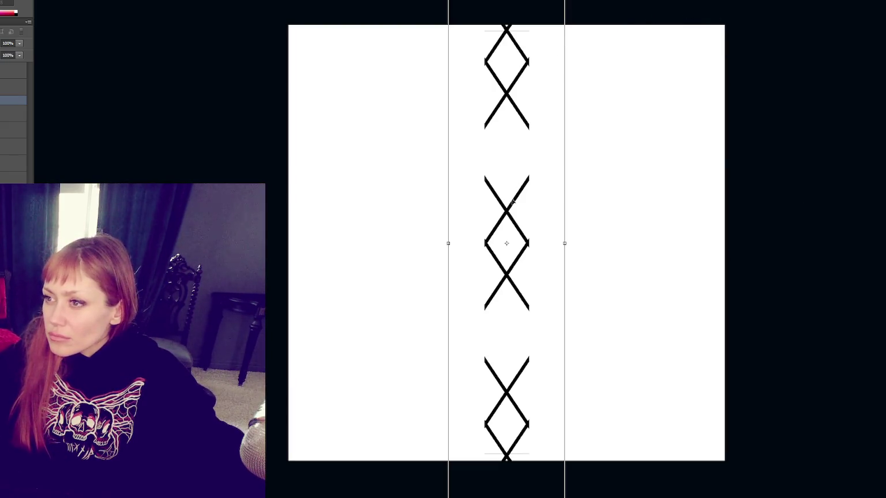
pyautogui.hotkey('ctrl', '-')
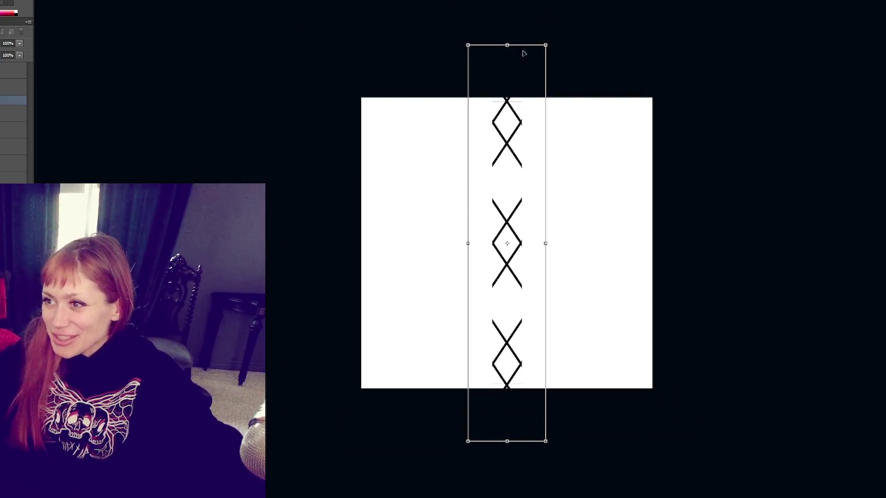
# Fine-tune the lattice's top and bottom edges, commit the resize, and compare with the other layer.
pyautogui.moveTo(508, 46); pyautogui.dragTo(507, 48)
pyautogui.moveTo(508, 442); pyautogui.dragTo(510, 442)
pyautogui.press('Return')
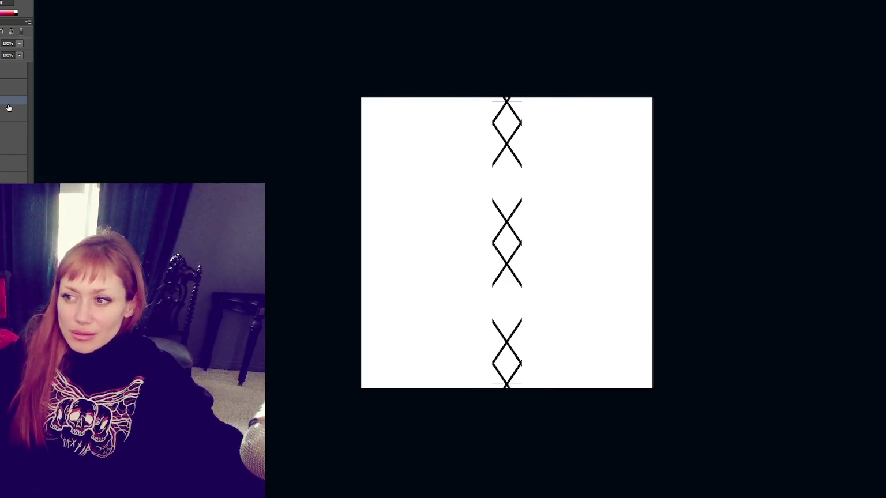
pyautogui.click(1, 106)
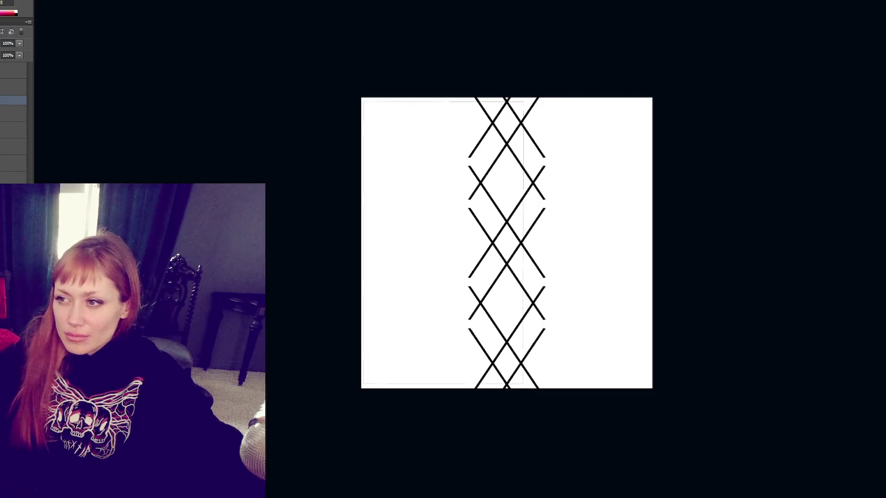
pyautogui.click(1, 106)
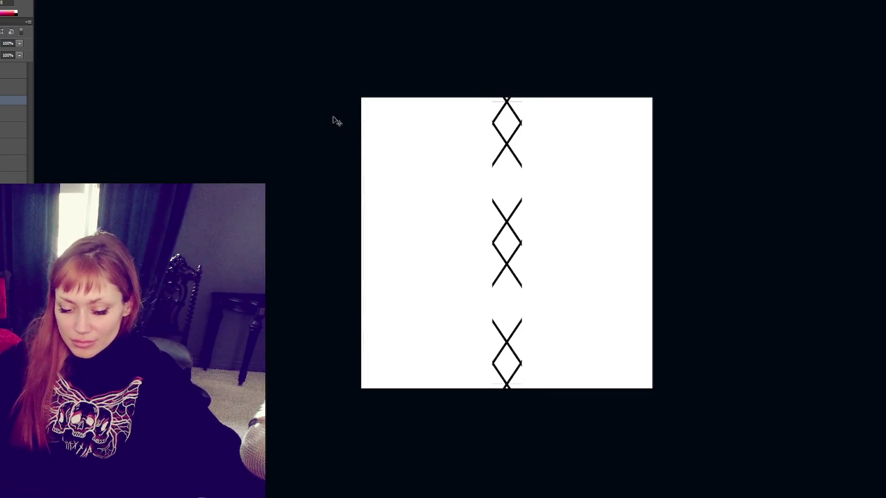
# Marquee-select the narrow diamond column and copy it onto a new layer.
pyautogui.press('m')
pyautogui.moveTo(490, 87)
pyautogui.mouseDown()
pyautogui.moveTo(550, 327)
pyautogui.moveTo(521, 398)
pyautogui.mouseUp()
pyautogui.hotkey('ctrl', 'j')
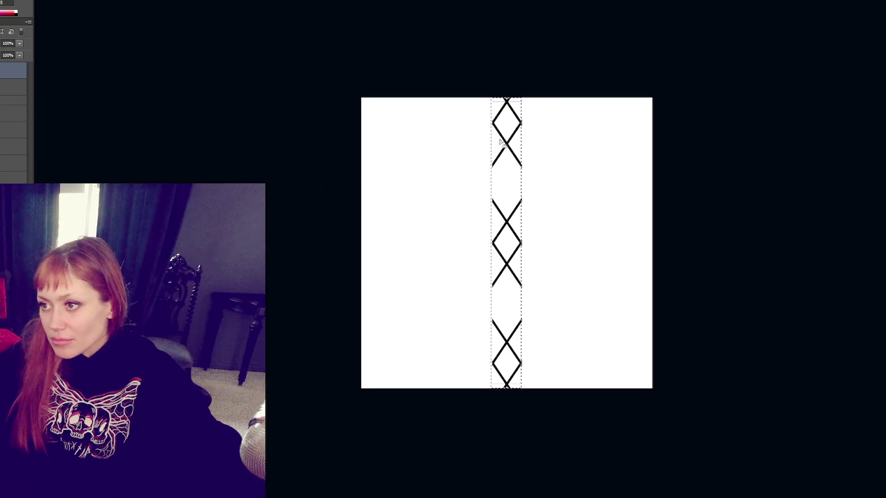
pyautogui.click(25, 105)
pyautogui.hotkey('ctrl', 'z')
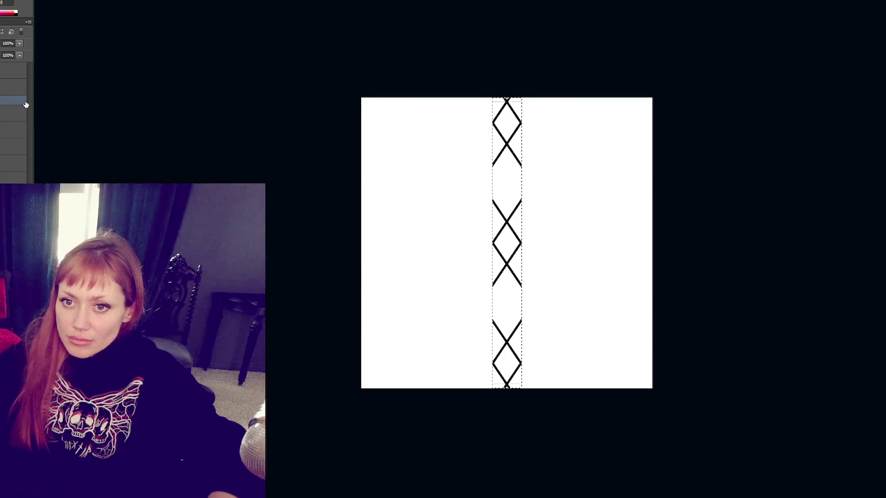
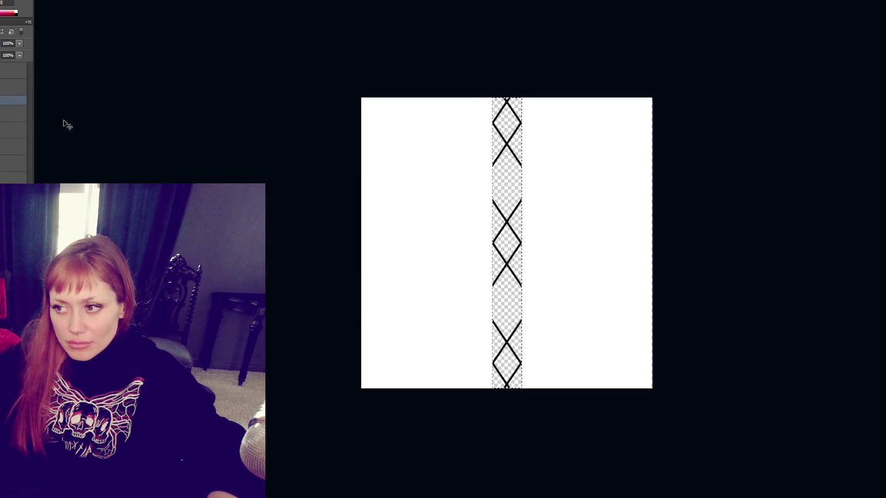
# Squash the diamond strip to 1607 px tall and narrow it slightly.
pyautogui.hotkey('ctrl', 'z')
pyautogui.hotkey('ctrl', 'z')
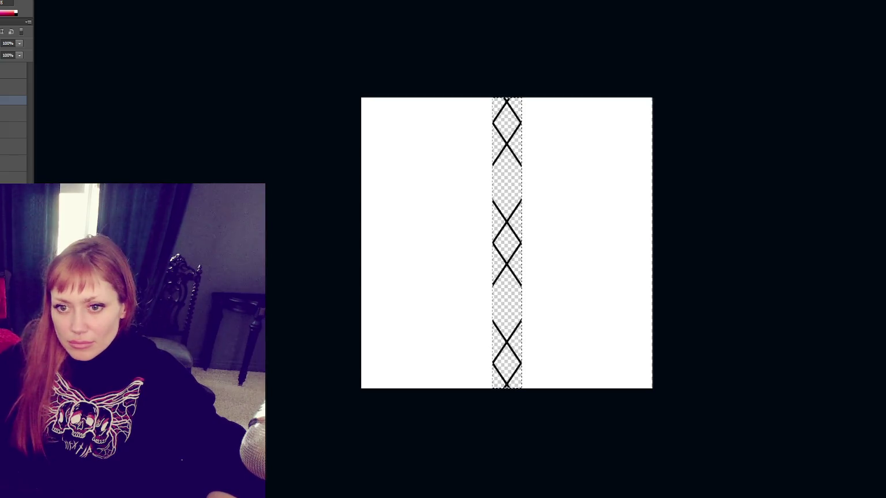
pyautogui.hotkey('ctrl', 'd')
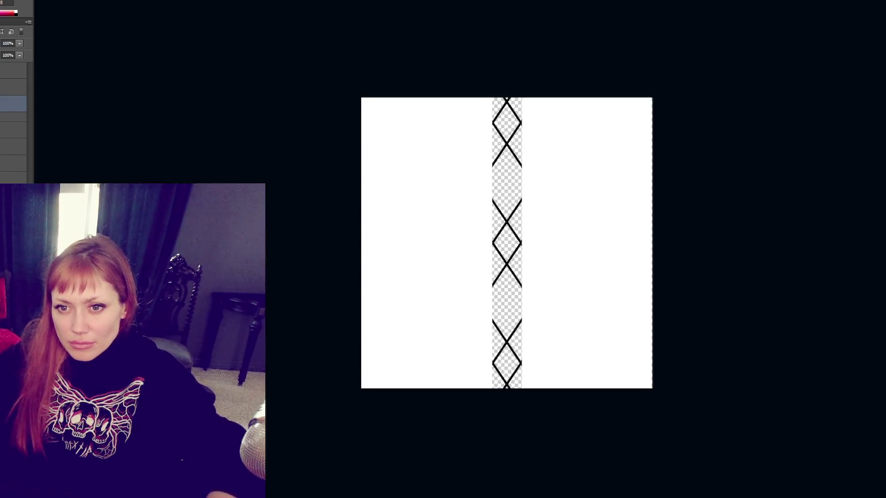
pyautogui.hotkey('ctrl', 't')
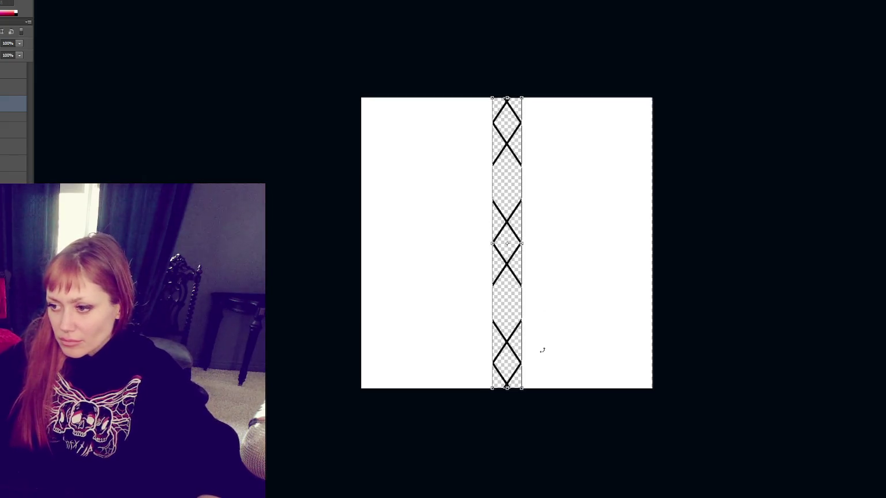
pyautogui.moveTo(507, 387); pyautogui.dragTo(512, 326)
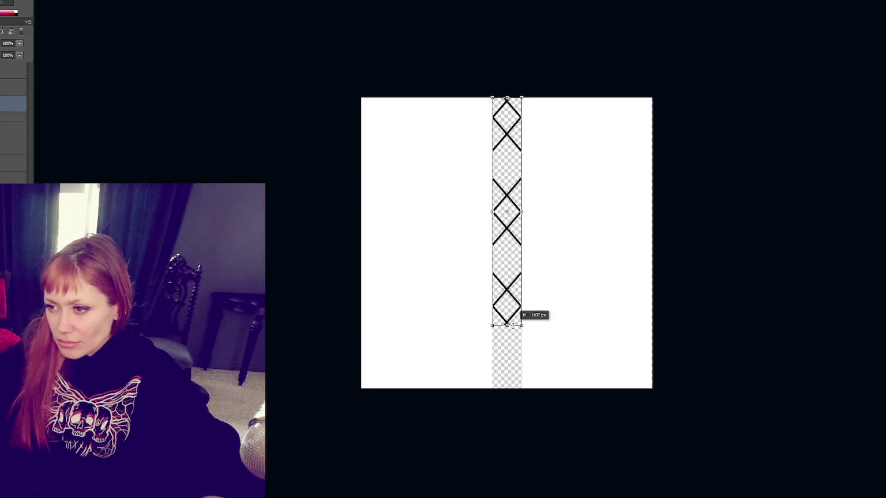
pyautogui.moveTo(521, 213); pyautogui.dragTo(512, 213)
pyautogui.press('Return')
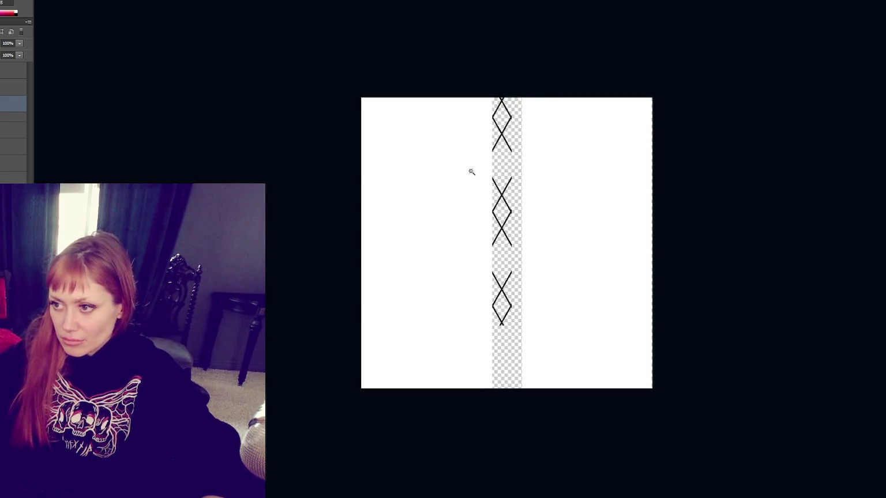
# Cut the bottom diamond motif, paste it onto its own layer, and select that layer.
pyautogui.press('b')
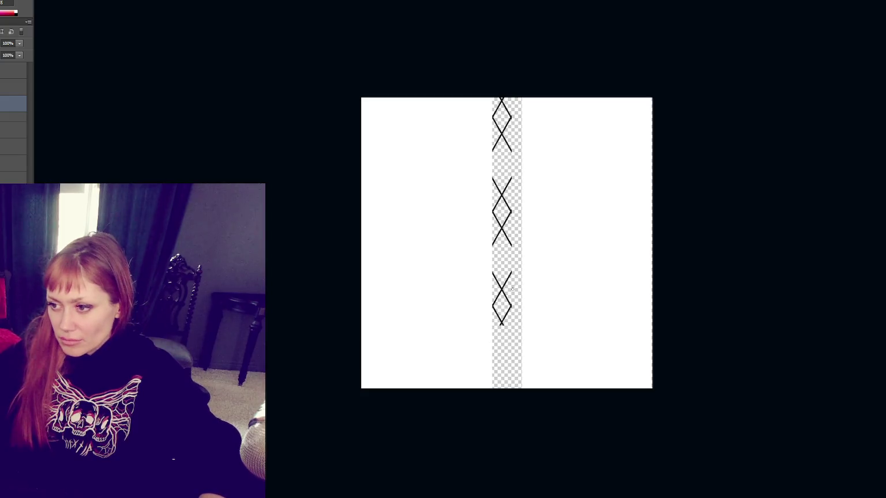
pyautogui.press('v')
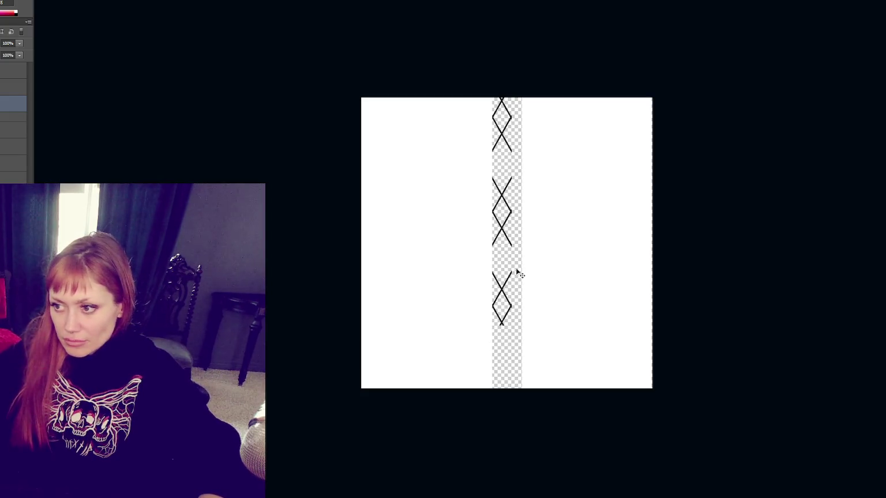
pyautogui.moveTo(513, 270); pyautogui.dragTo(481, 333)
pyautogui.hotkey('ctrl', 'x')
pyautogui.hotkey('ctrl', 'v')
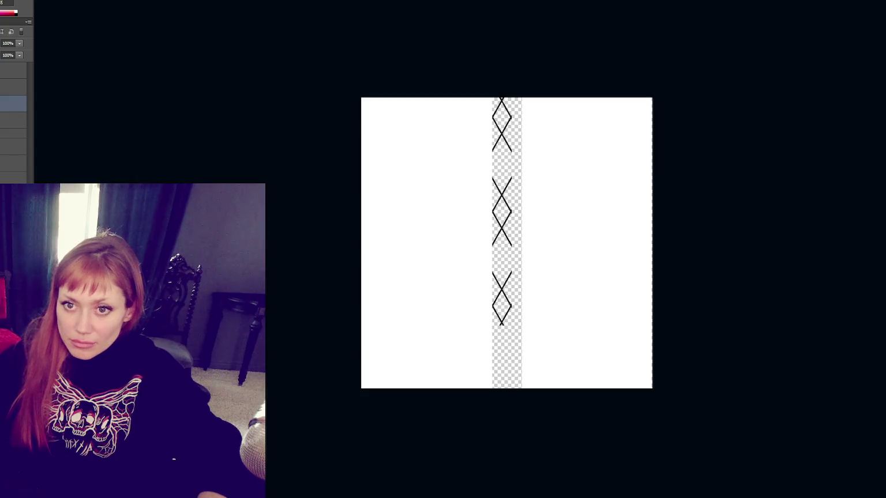
pyautogui.click(13, 120)
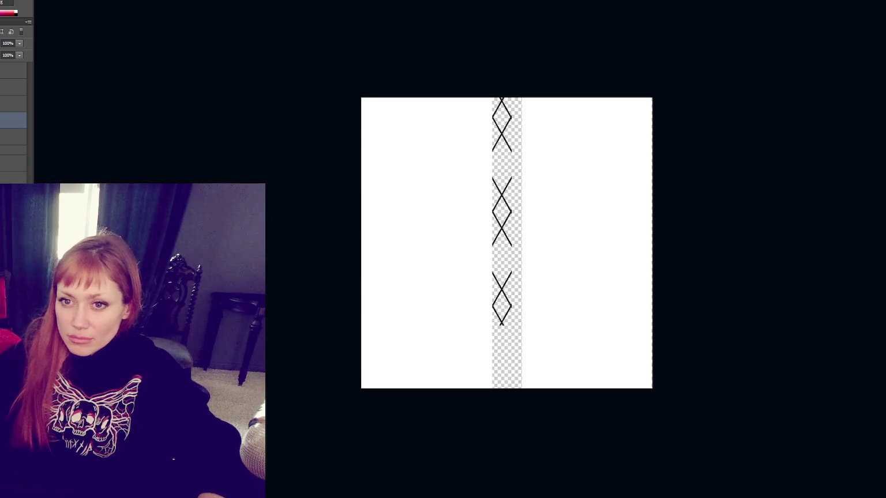
pyautogui.hotkey('alt', ']')
# Move the bottom diamond down to the canvas bottom, dismissing the move-tool error.
pyautogui.hotkey('ctrl', 't')
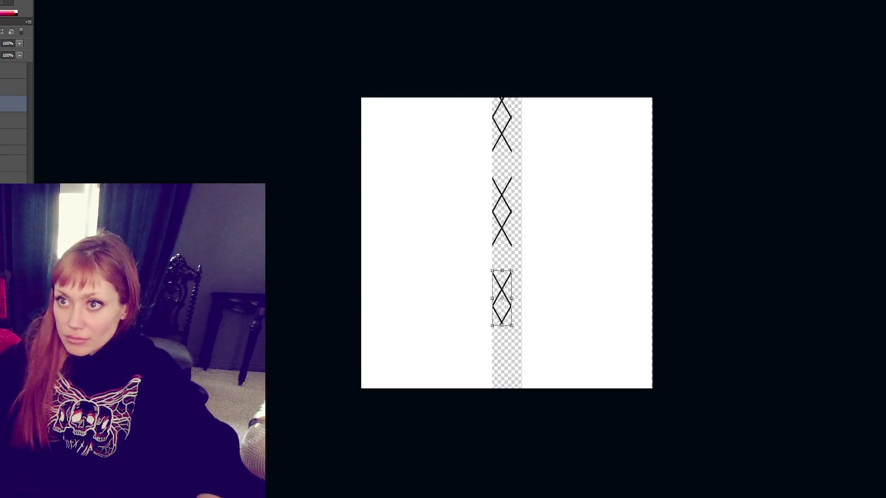
pyautogui.moveTo(510, 319); pyautogui.dragTo(511, 383)
pyautogui.press('Return')
pyautogui.moveTo(503, 231)
pyautogui.mouseDown()
pyautogui.moveTo(501, 261)
pyautogui.moveTo(503, 231)
pyautogui.mouseUp()
pyautogui.click(503, 231)
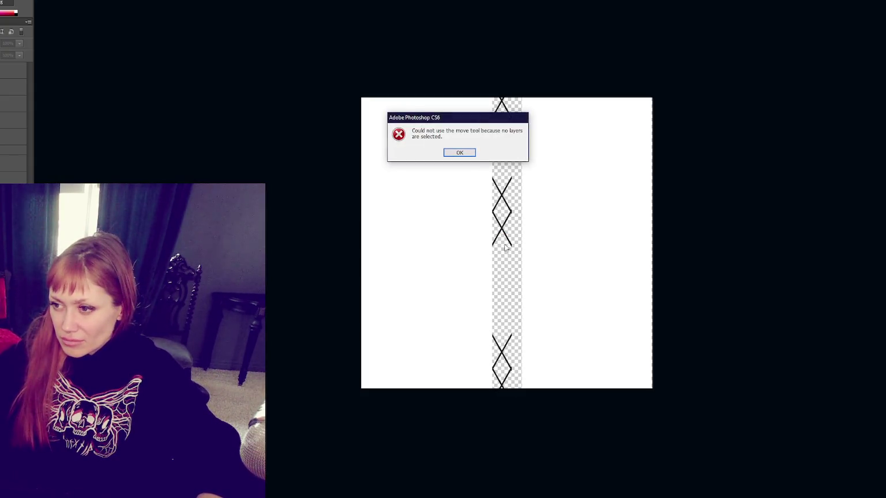
pyautogui.press('Return')
pyautogui.click(501, 233)
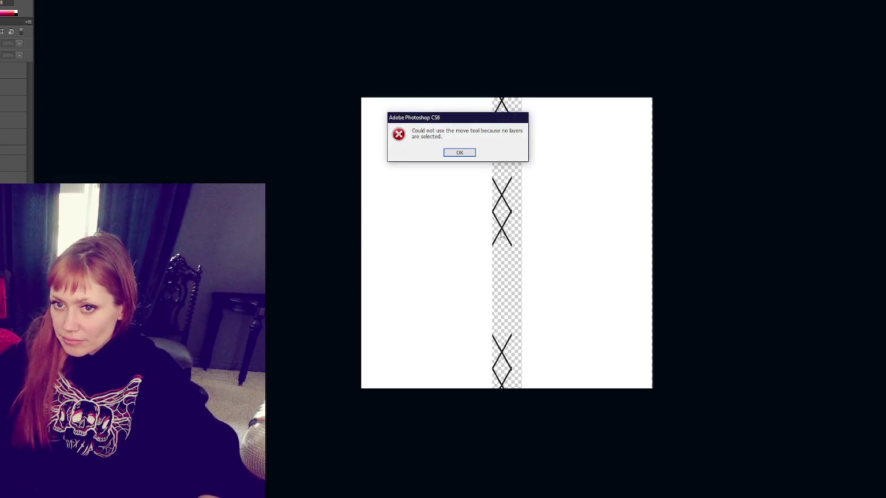
pyautogui.press('Return')
# Select the middle diamond's layer and move that motif lower.
pyautogui.click(502, 232)
pyautogui.press('Return')
pyautogui.click(13, 120)
pyautogui.moveTo(502, 228); pyautogui.dragTo(502, 260)
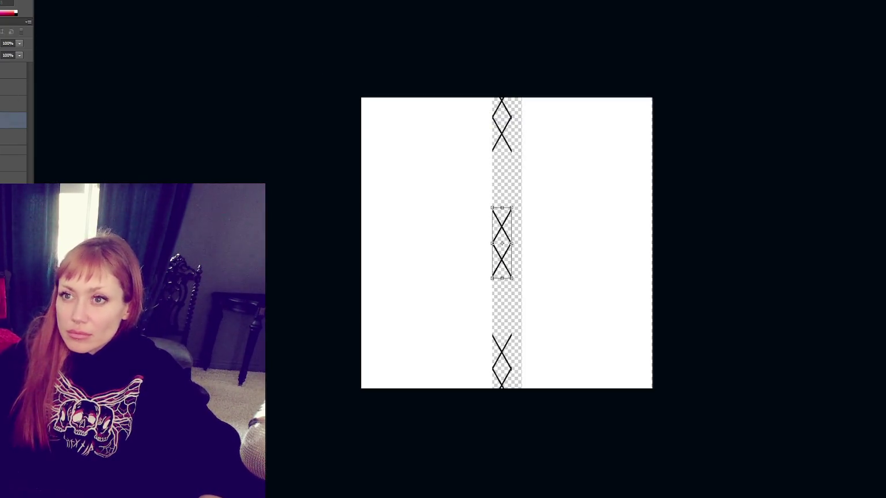
pyautogui.press('Return')
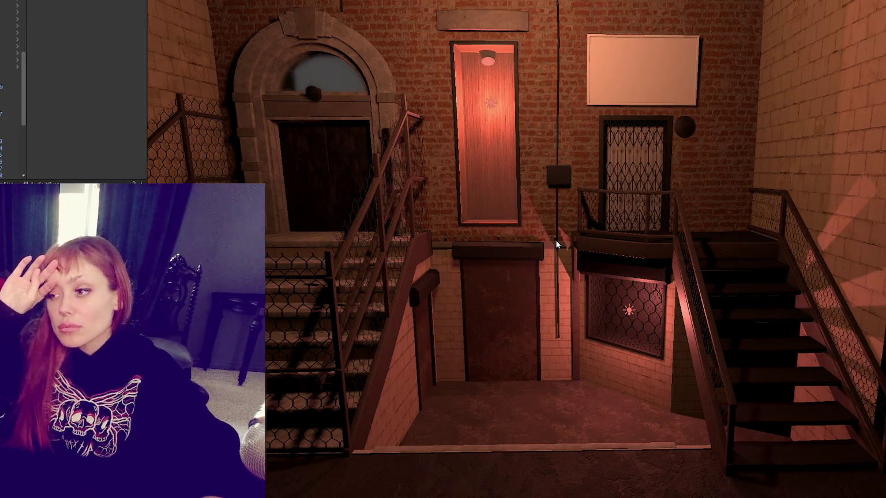
pyautogui.hotkey('alt', 'Tab')
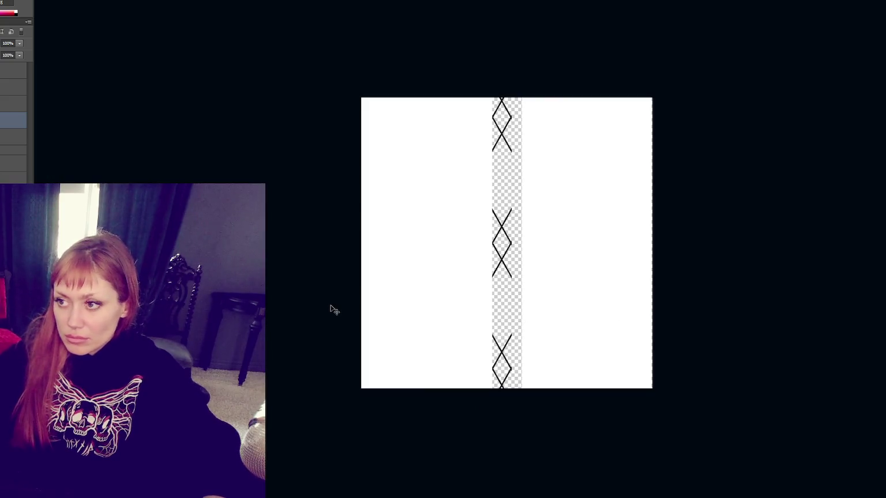
# Zoom in and move the middle and bottom diamond motifs up to even spacing.
pyautogui.hotkey('ctrl', '+')
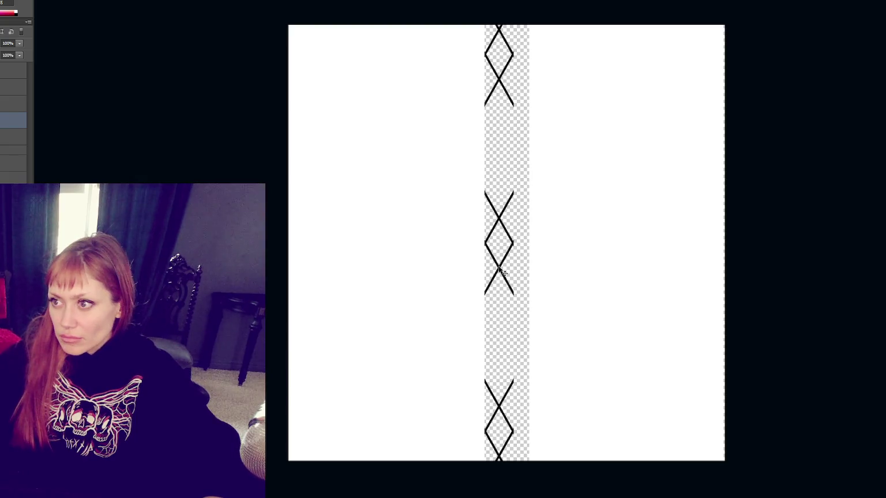
pyautogui.moveTo(500, 270); pyautogui.dragTo(500, 243)
pyautogui.moveTo(502, 411)
pyautogui.mouseDown()
pyautogui.moveTo(501, 358)
pyautogui.moveTo(500, 412)
pyautogui.mouseUp()
pyautogui.click(501, 411)
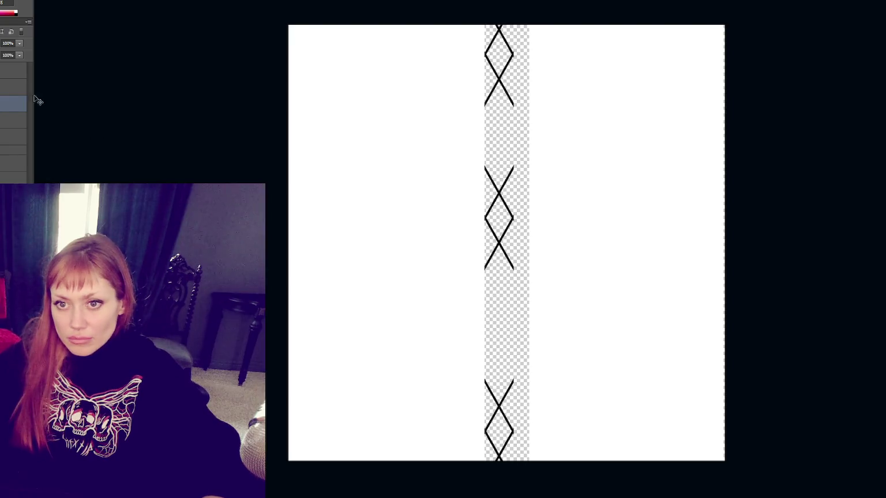
pyautogui.moveTo(501, 410)
pyautogui.mouseDown()
pyautogui.moveTo(500, 346)
pyautogui.moveTo(496, 358)
pyautogui.mouseUp()
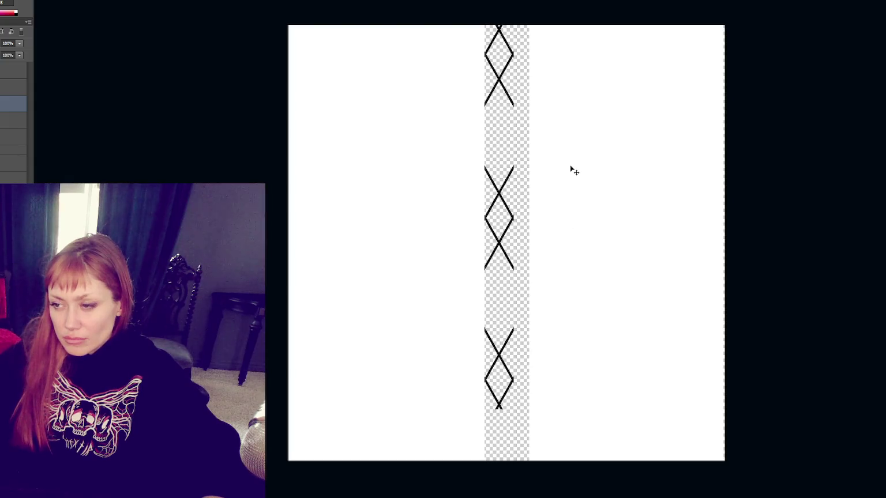
# Nudge the diamonds up slightly and delete the white background, leaving transparency.
pyautogui.hotkey('alt', 'shift', '[')
pyautogui.hotkey('alt', 'shift', '[')
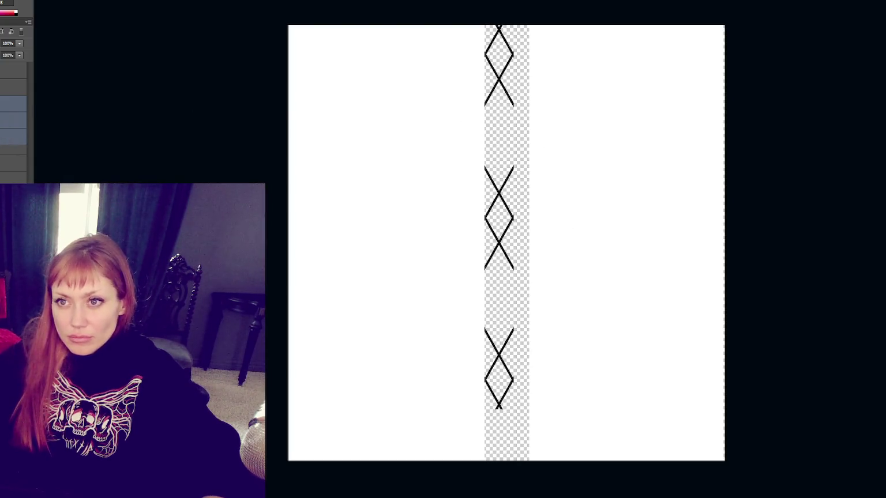
pyautogui.press('Up')
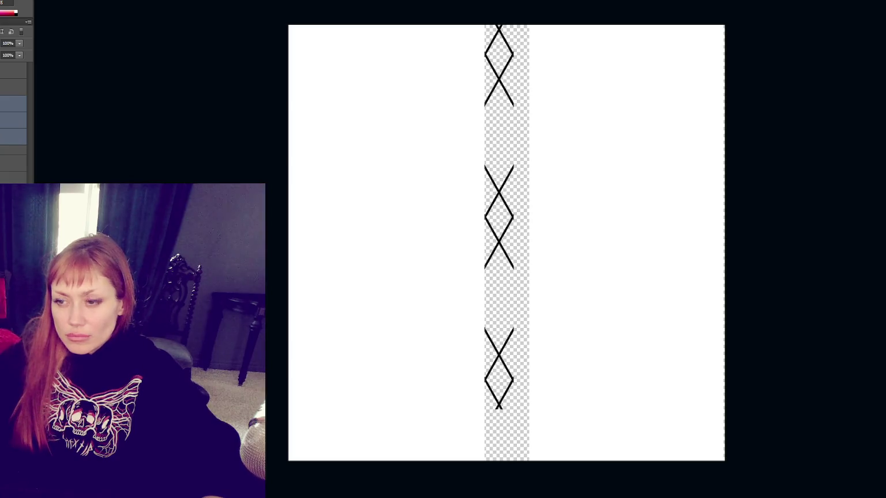
pyautogui.click(11, 104)
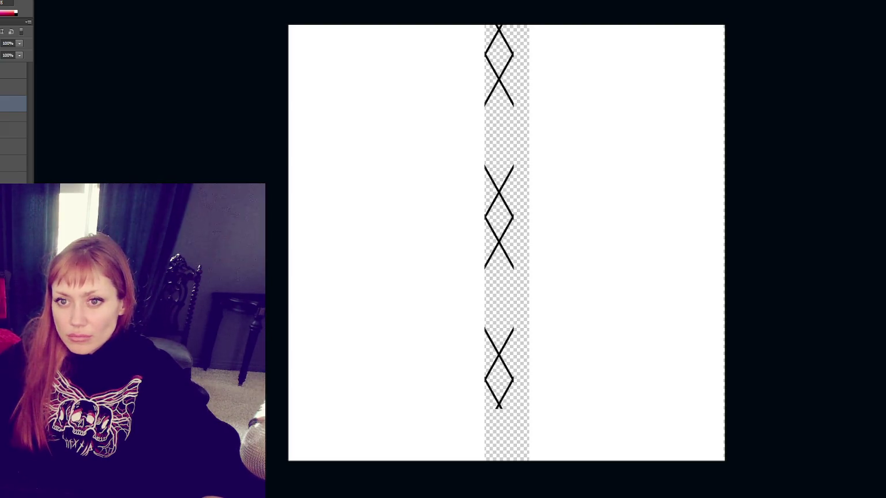
pyautogui.press('Delete')
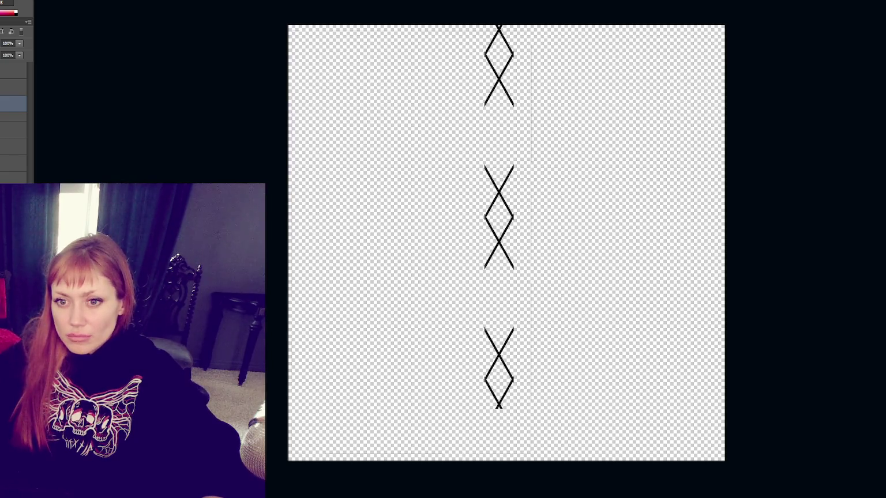
# Fill a thin full-height strip along the canvas's left edge to form a vertical line.
pyautogui.hotkey('ctrl', 'v')
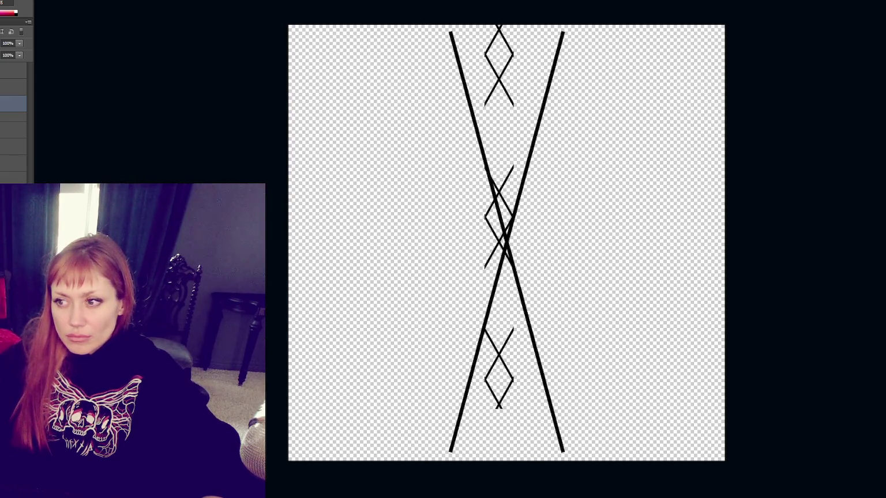
pyautogui.hotkey('ctrl', 'alt', 'z')
pyautogui.hotkey('ctrl', 'alt', 'z')
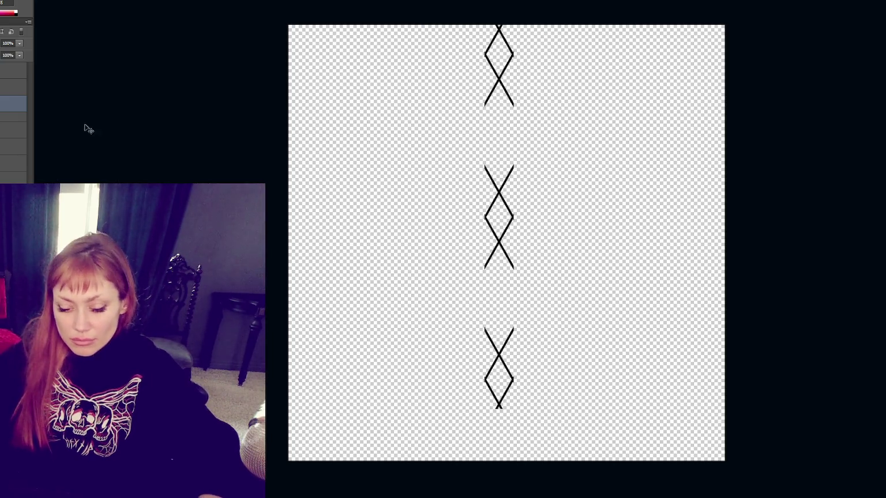
pyautogui.moveTo(267, 8); pyautogui.dragTo(288, 477)
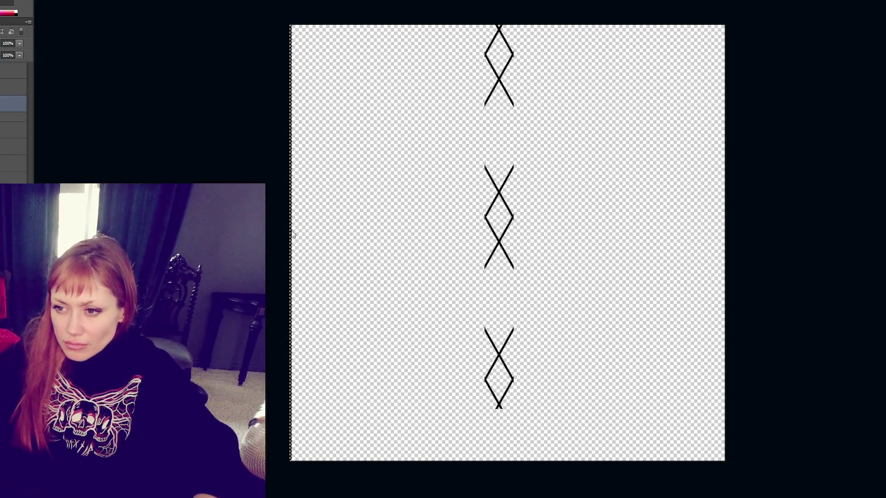
pyautogui.press('Return')
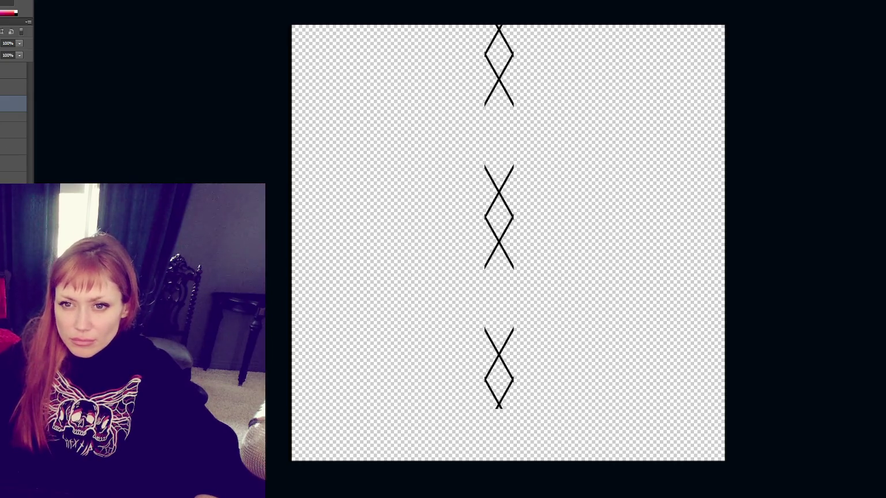
pyautogui.hotkey('ctrl', 't')
pyautogui.press('Return')
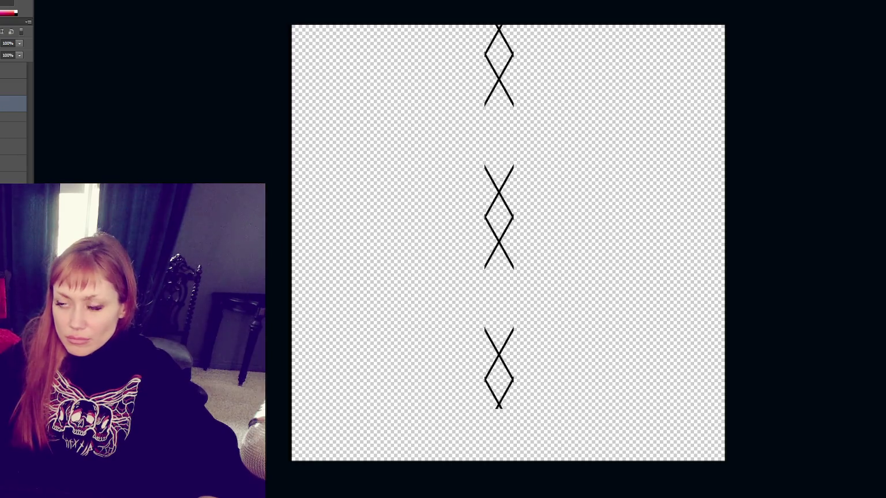
# Cut the diamond column, paste it back as its own layer, and select the line layer.
pyautogui.moveTo(444, 2); pyautogui.dragTo(622, 467)
pyautogui.hotkey('ctrl', 'x')
pyautogui.hotkey('ctrl', 'v')
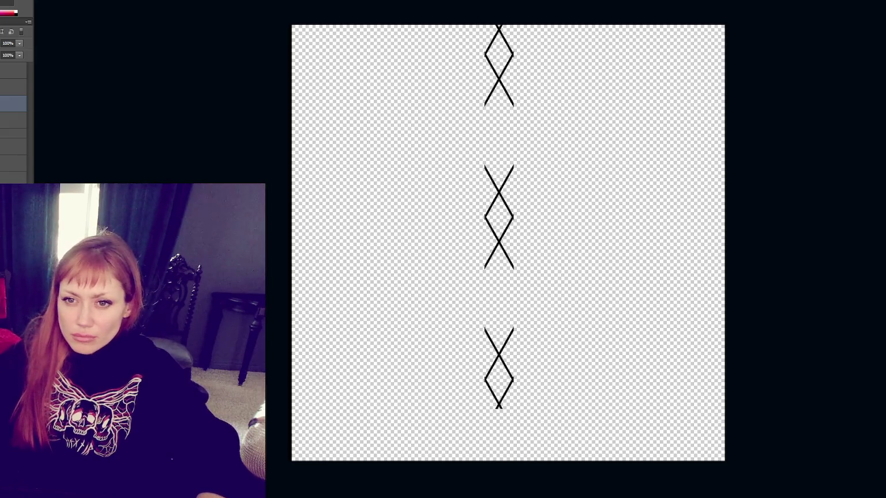
pyautogui.click(14, 121)
pyautogui.hotkey('ctrl', 't')
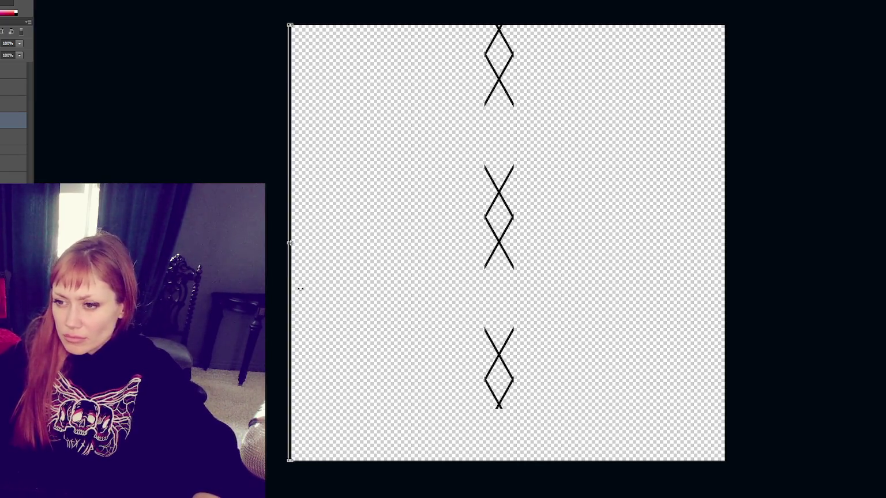
# Widen the vertical line and shift it slightly right.
pyautogui.moveTo(290, 294); pyautogui.dragTo(316, 294)
pyautogui.press('Return')
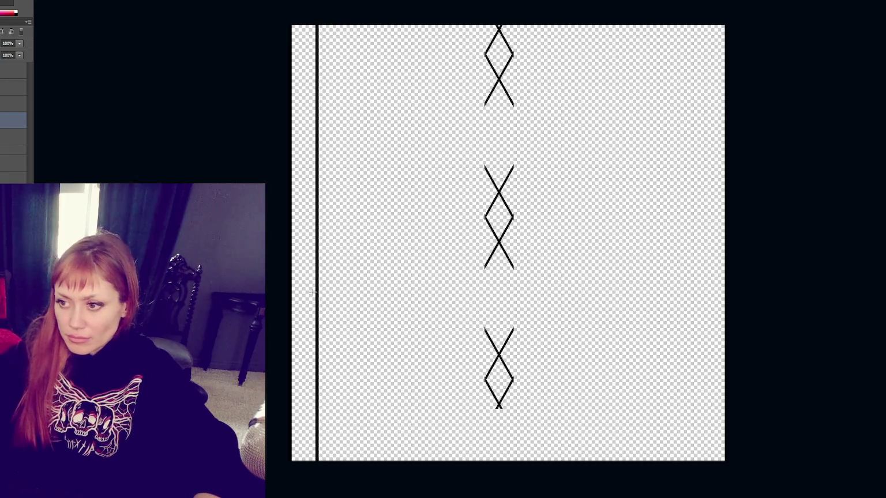
pyautogui.moveTo(497, 247); pyautogui.dragTo(356, 237)
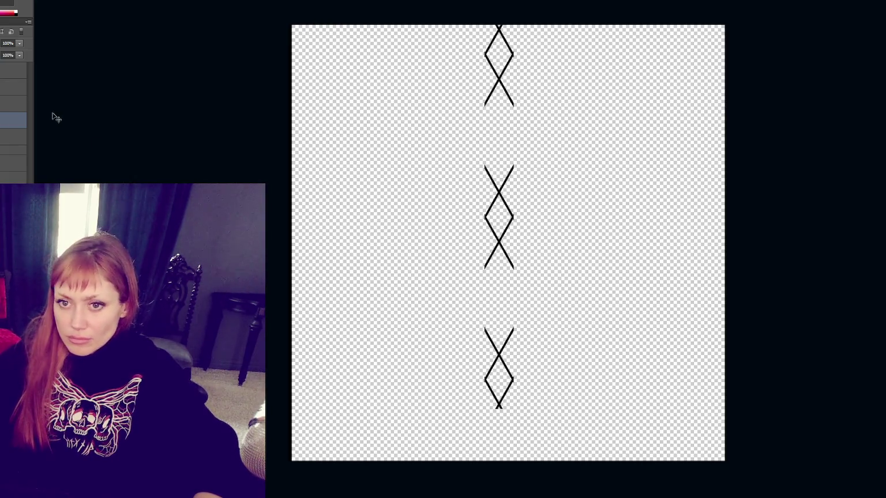
pyautogui.hotkey('ctrl', 'z')
# Move the X pattern to the left edge and place duplicate lattice columns beside it.
pyautogui.click(10, 107)
pyautogui.moveTo(501, 238); pyautogui.dragTo(306, 237)
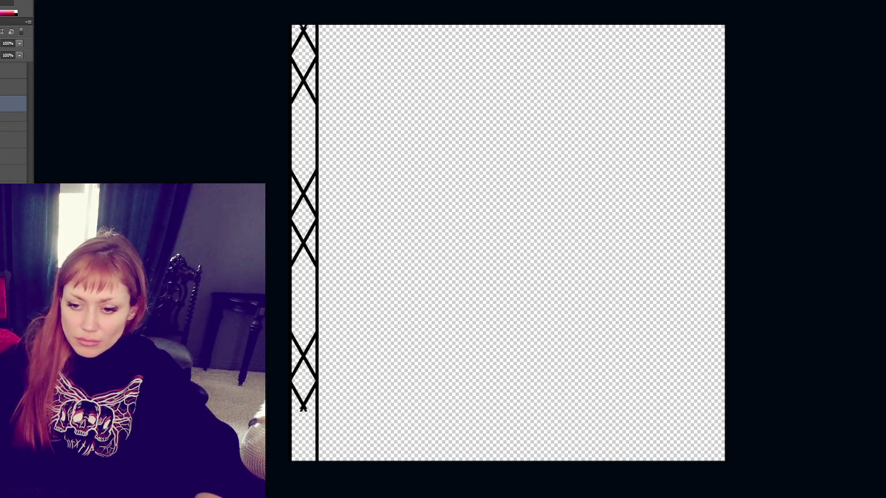
pyautogui.moveTo(305, 252)
pyautogui.mouseDown()
pyautogui.moveTo(357, 248)
pyautogui.moveTo(332, 249)
pyautogui.mouseUp()
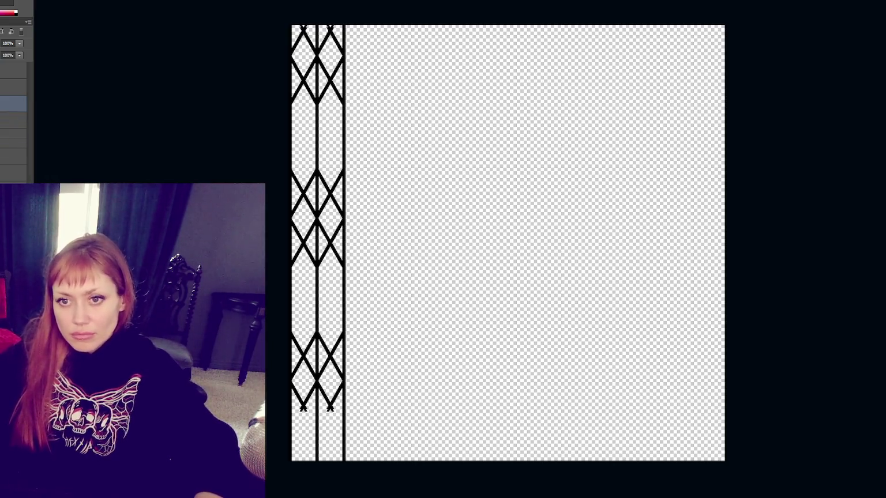
pyautogui.click(12, 108)
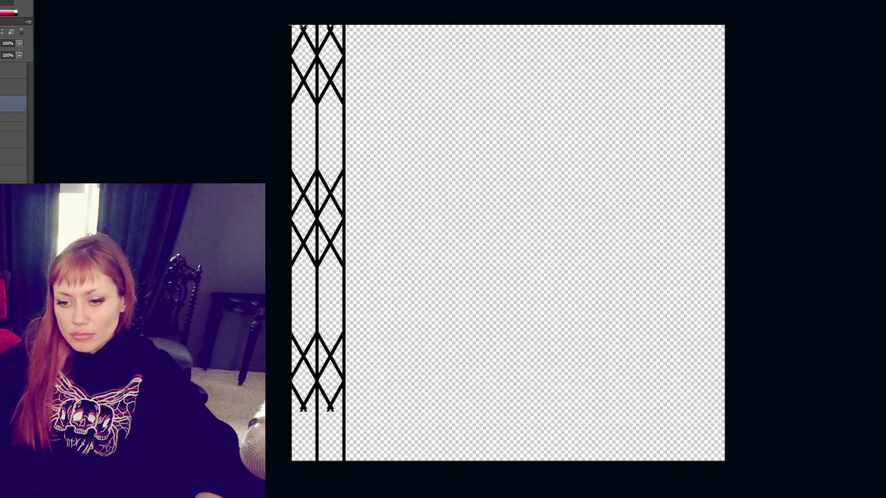
pyautogui.moveTo(337, 365); pyautogui.dragTo(388, 362)
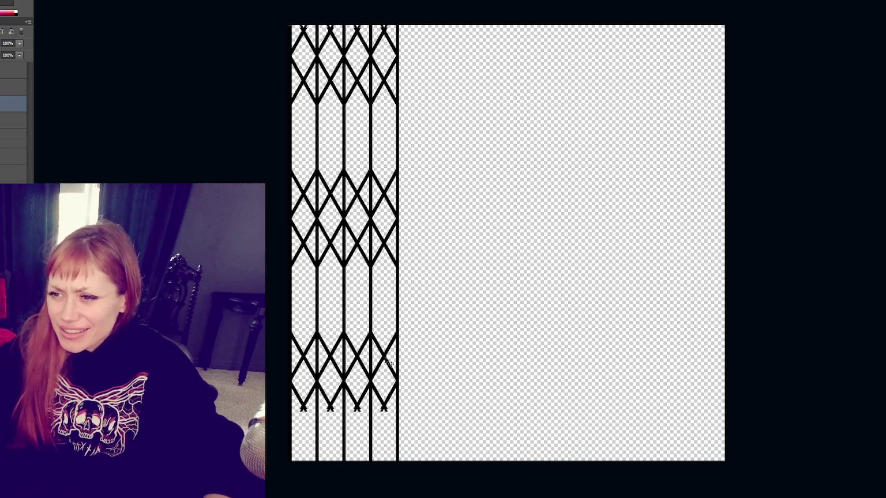
pyautogui.hotkey('alt', 'Tab')
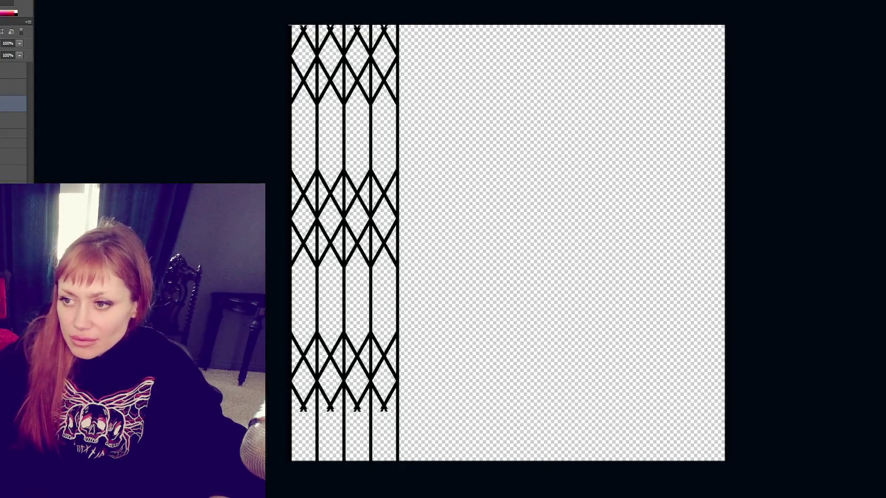
pyautogui.hotkey('ctrl', ',')
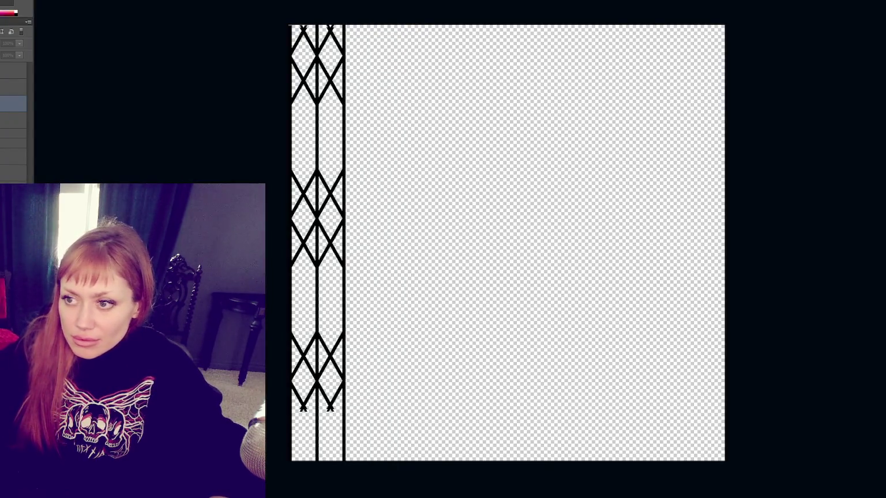
# Zoom in on the lattice layer and pan to the top of the strip.
pyautogui.click(12, 120)
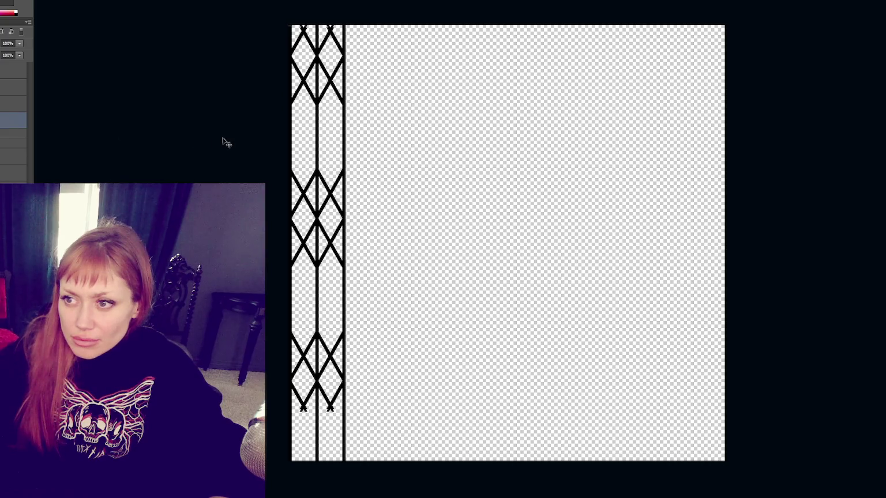
pyautogui.hotkey('ctrl', '+')
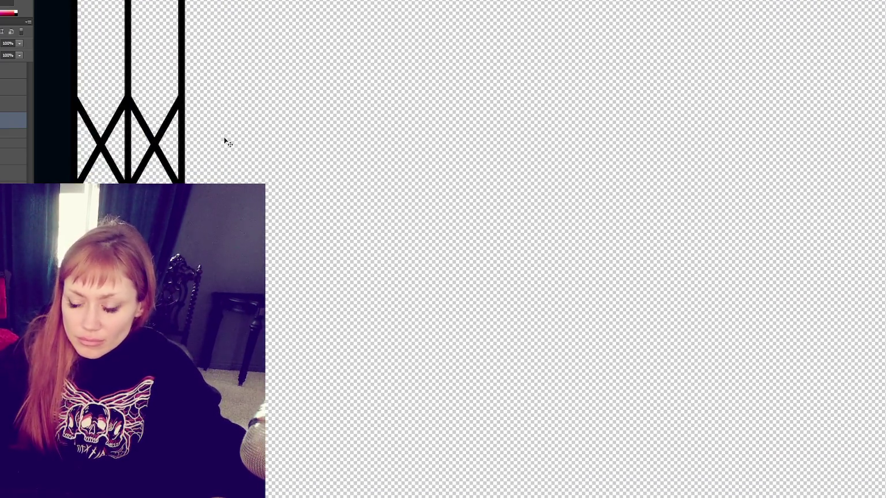
pyautogui.press('Delete')
pyautogui.moveTo(224, 140)
pyautogui.mouseDown()
pyautogui.moveTo(473, 199)
pyautogui.moveTo(447, 102)
pyautogui.moveTo(307, 172)
pyautogui.mouseUp()
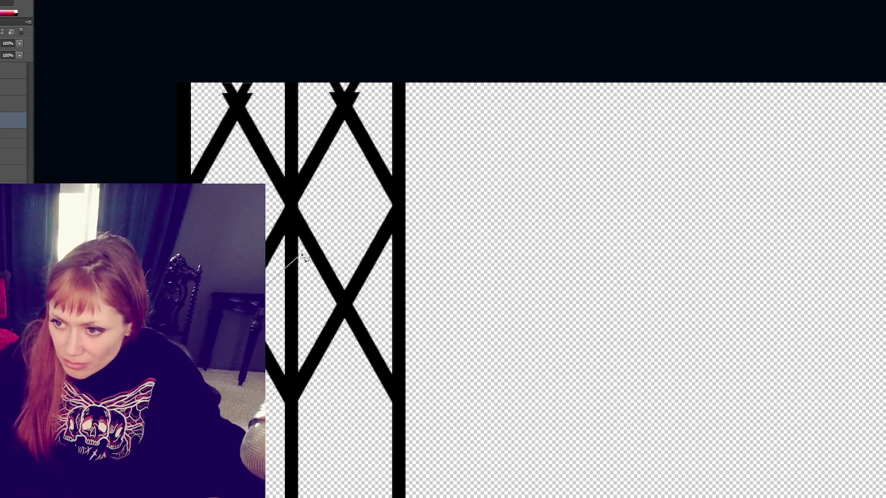
pyautogui.click(292, 221)
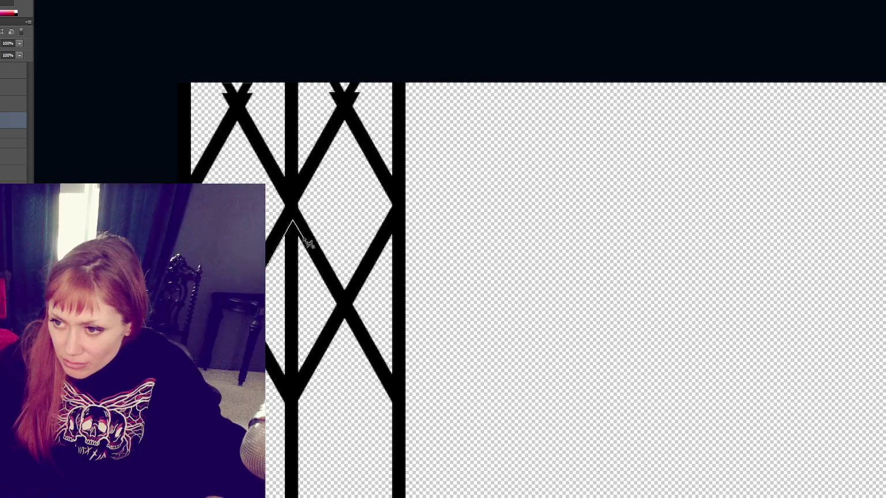
pyautogui.press('Escape')
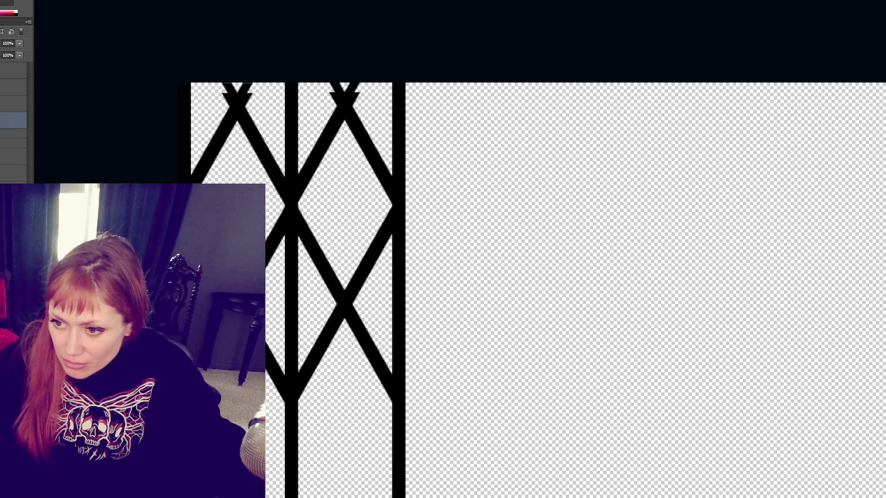
# Lasso and delete the middle-bar section and leftover stub inside the upper diamond.
pyautogui.click(260, 272)
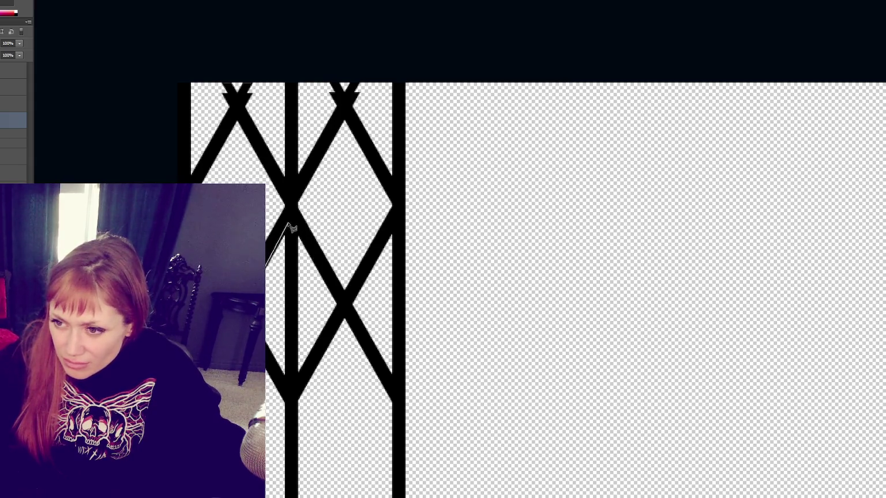
pyautogui.click(292, 222)
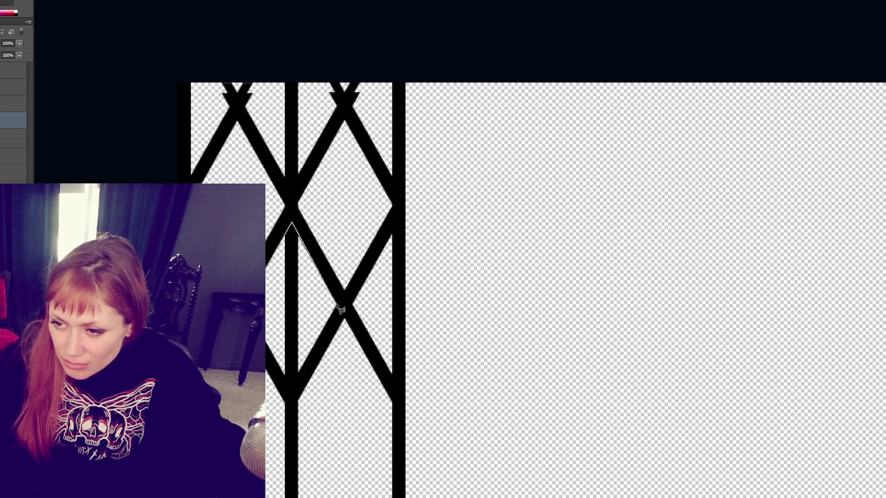
pyautogui.click(336, 304)
pyautogui.doubleClick(272, 314)
pyautogui.press('Delete')
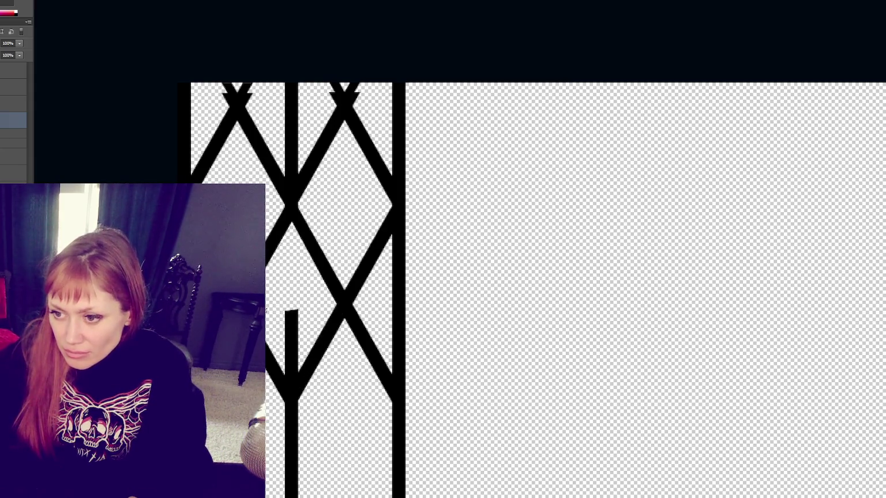
pyautogui.click(257, 326)
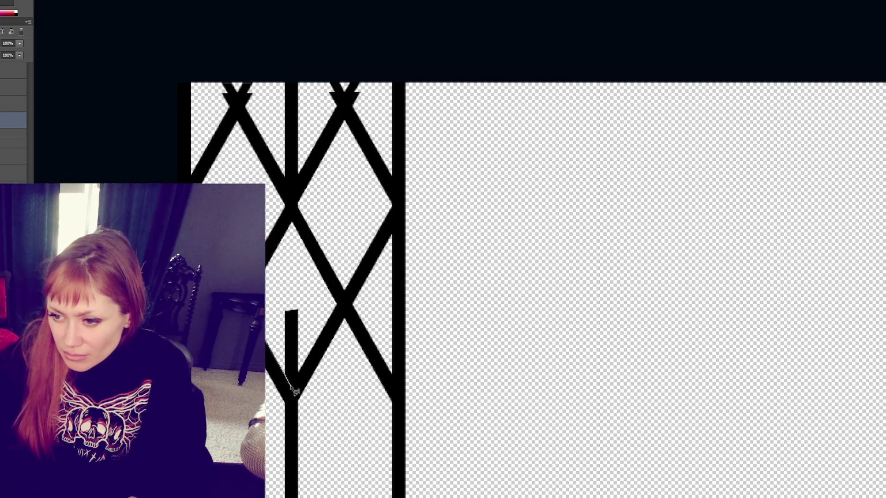
pyautogui.click(290, 386)
pyautogui.click(319, 332)
pyautogui.click(304, 283)
pyautogui.click(287, 282)
pyautogui.press('Delete')
pyautogui.scroll(-5, 323, 288)
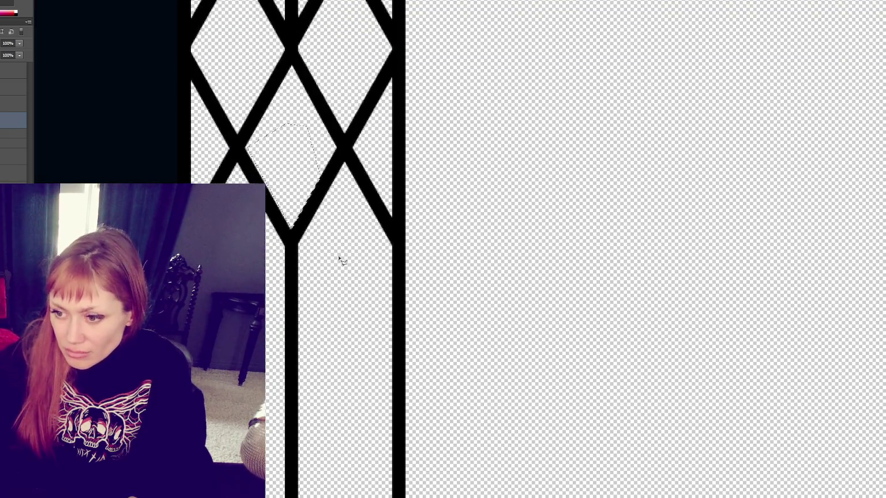
pyautogui.scroll(-3, 341, 285)
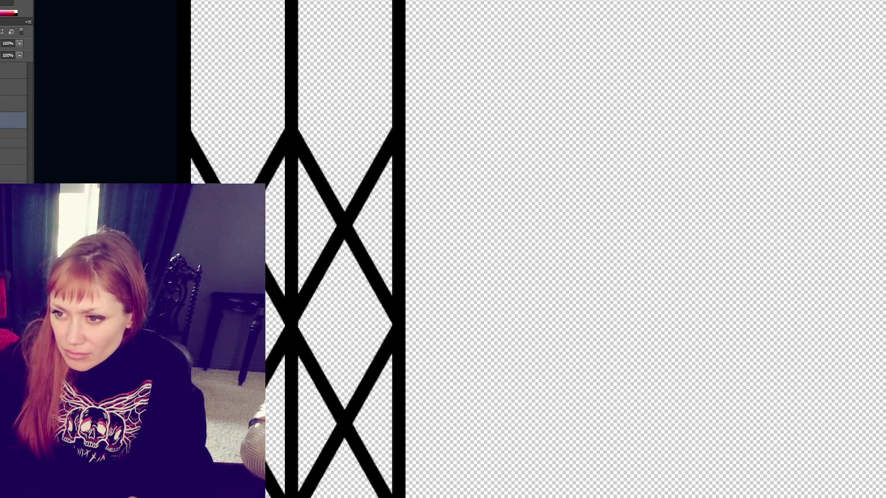
# Lasso and delete the middle-bar pieces above and below the next junction.
pyautogui.click(264, 191)
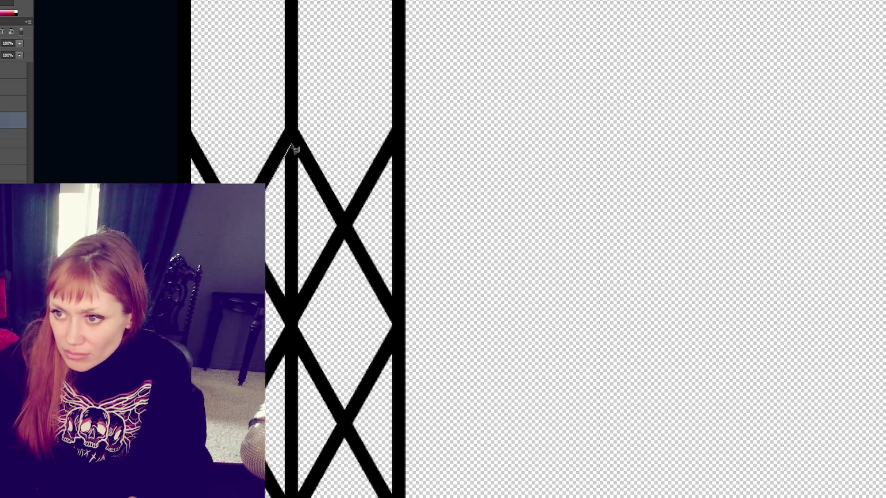
pyautogui.click(292, 145)
pyautogui.click(336, 225)
pyautogui.doubleClick(267, 232)
pyautogui.press('Delete')
pyautogui.hotkey('ctrl', 'd')
pyautogui.click(266, 260)
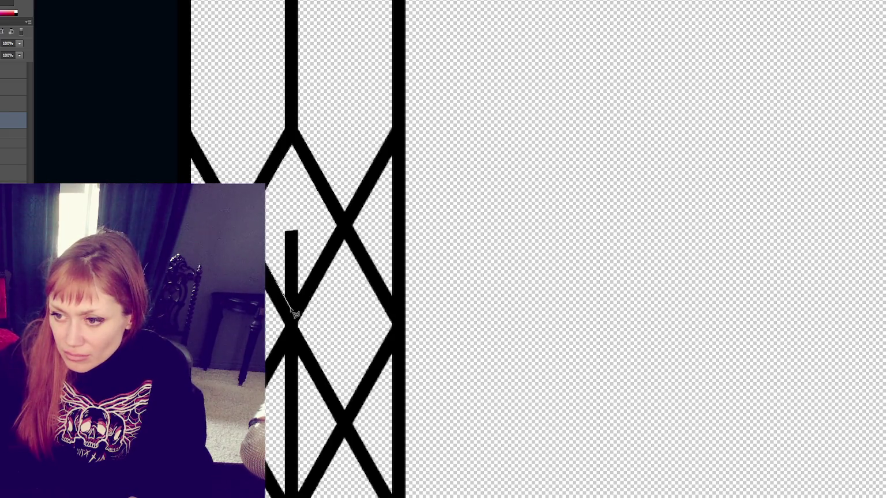
pyautogui.click(292, 306)
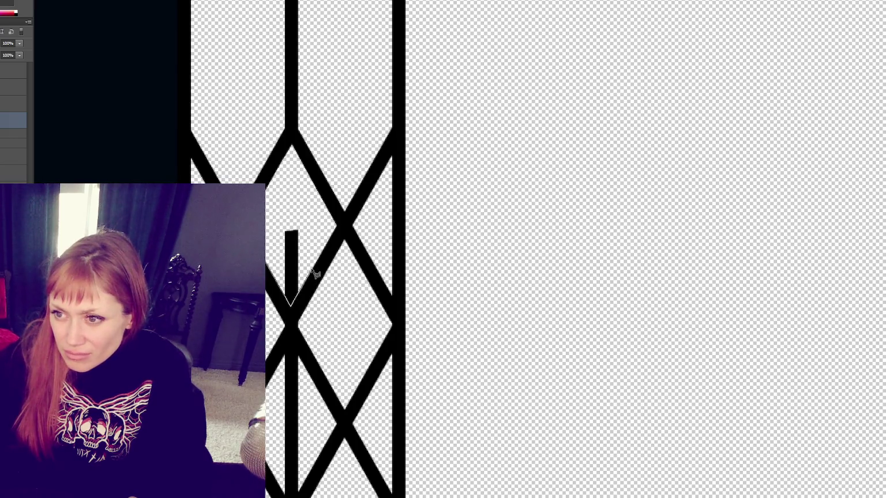
pyautogui.doubleClick(286, 199)
pyautogui.press('Delete')
pyautogui.scroll(-2, 315, 225)
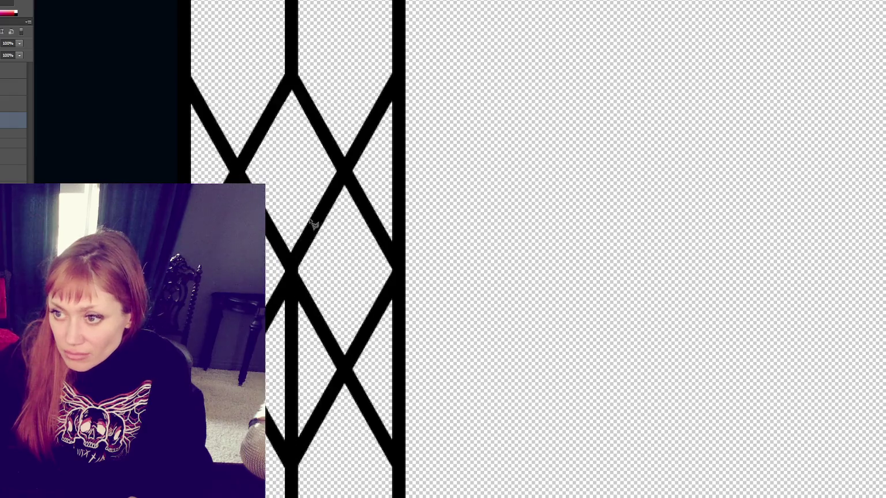
# Outline and delete the middle-bar section below the junction.
pyautogui.scroll(-2, 315, 225)
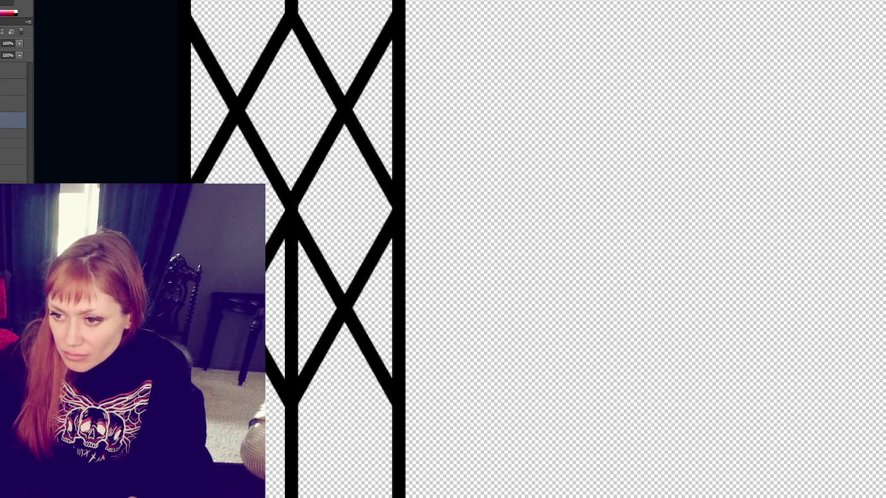
pyautogui.click(285, 240)
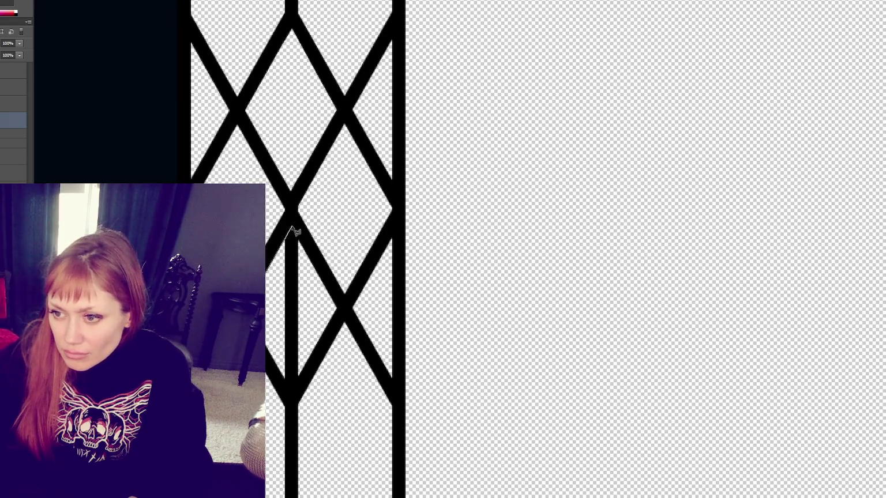
pyautogui.click(292, 227)
pyautogui.doubleClick(327, 300)
pyautogui.hotkey('alt', 'BackSpace')
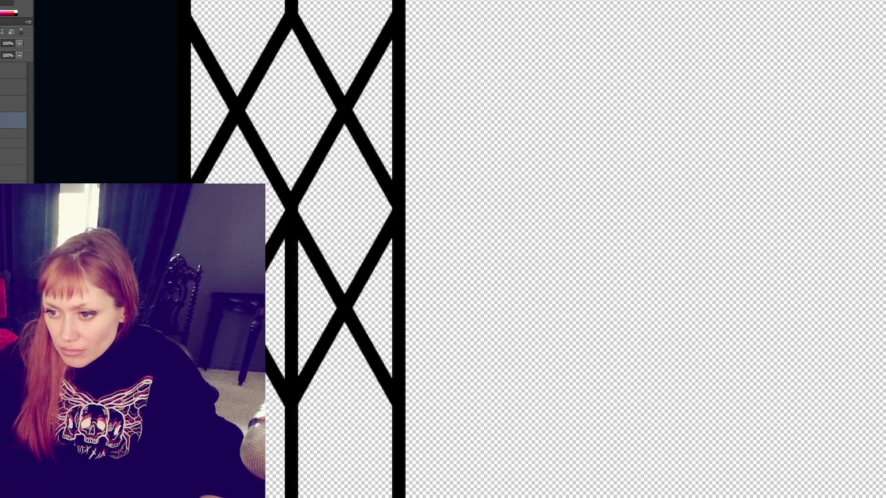
pyautogui.click(244, 306)
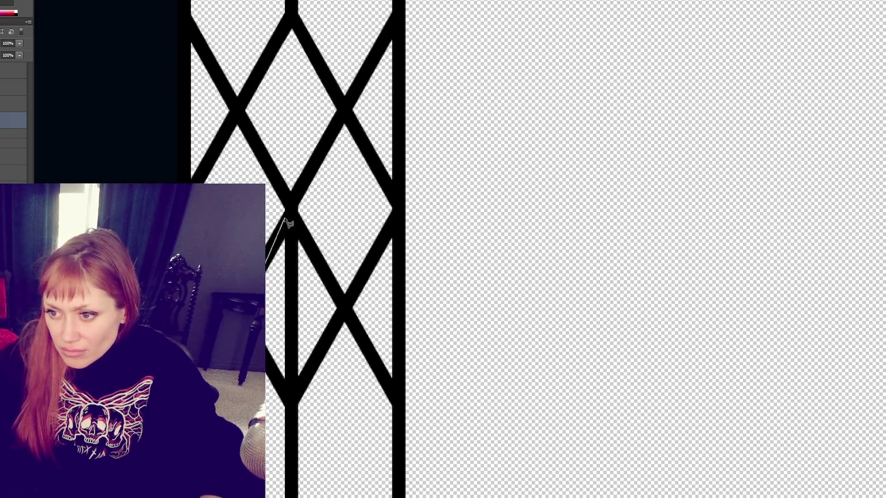
pyautogui.click(291, 226)
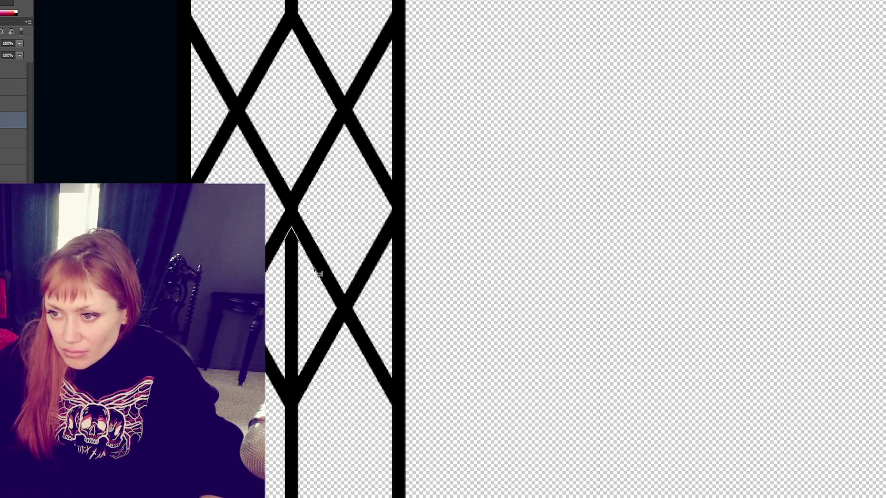
pyautogui.click(315, 311)
pyautogui.doubleClick(268, 308)
pyautogui.press('Delete')
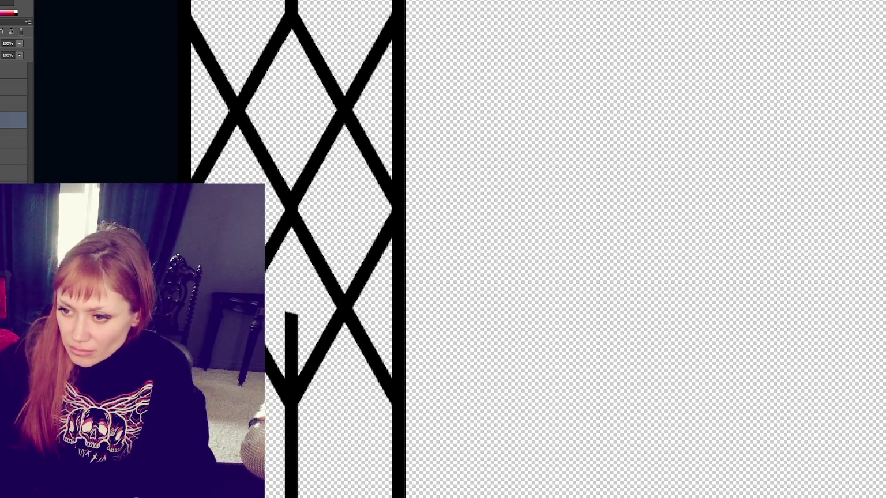
# Trace the left bar stretch from the diagonal joint to the X crossing and delete it.
pyautogui.click(260, 341)
pyautogui.click(291, 390)
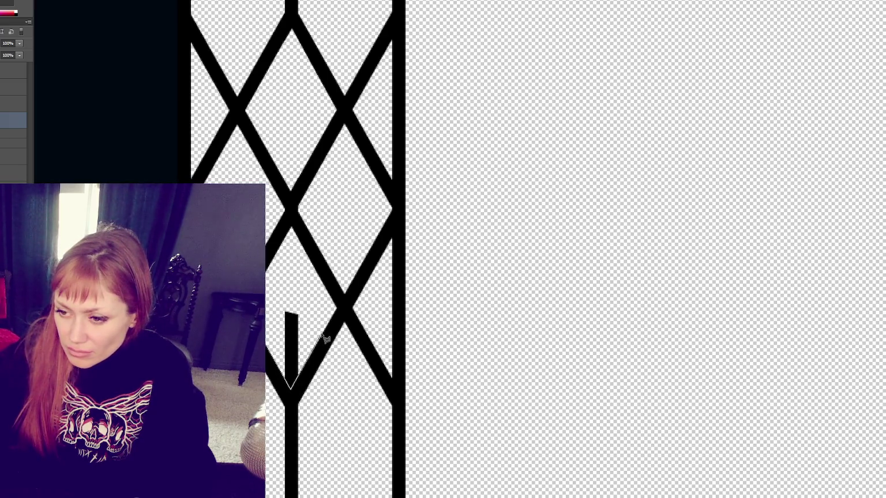
pyautogui.click(337, 309)
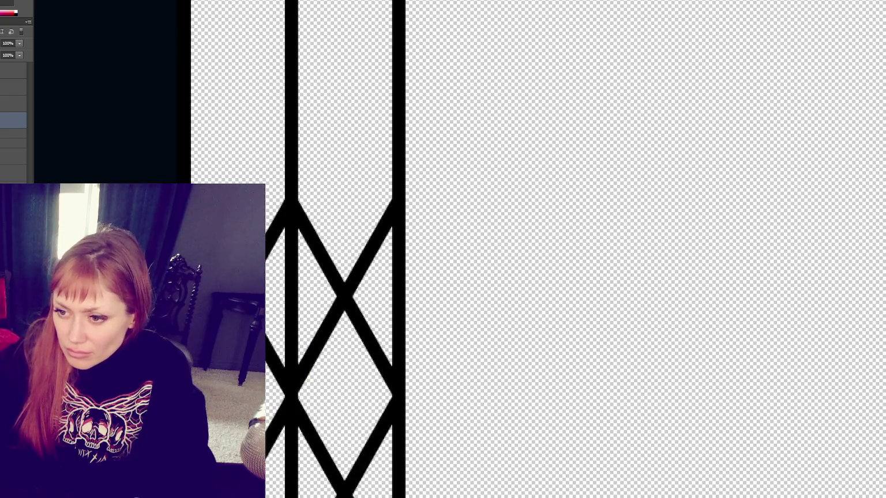
pyautogui.click(292, 214)
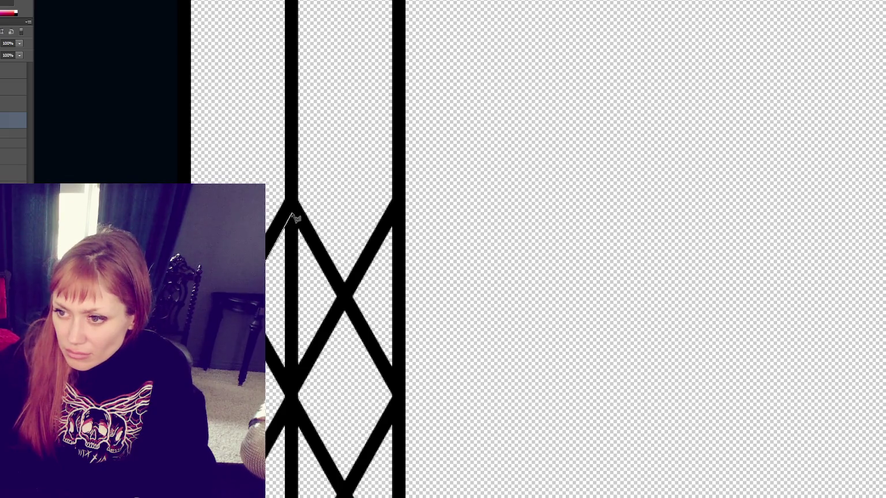
pyautogui.click(338, 296)
pyautogui.press('Escape')
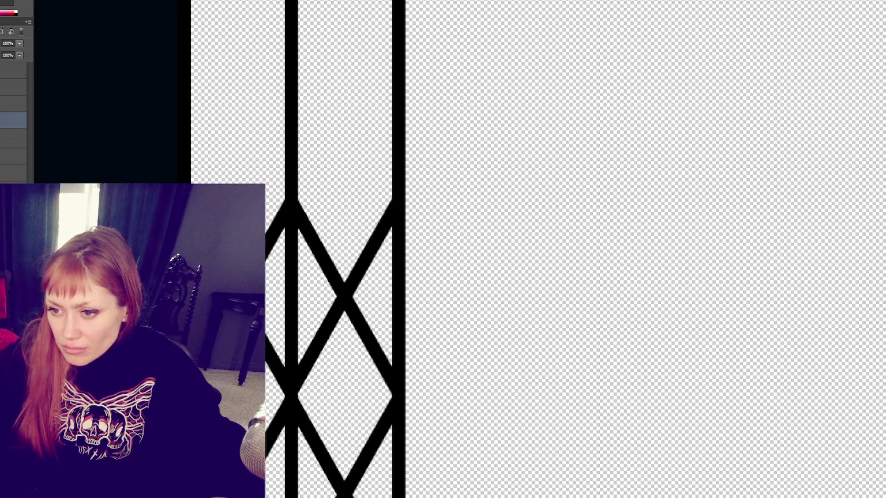
pyautogui.click(293, 215)
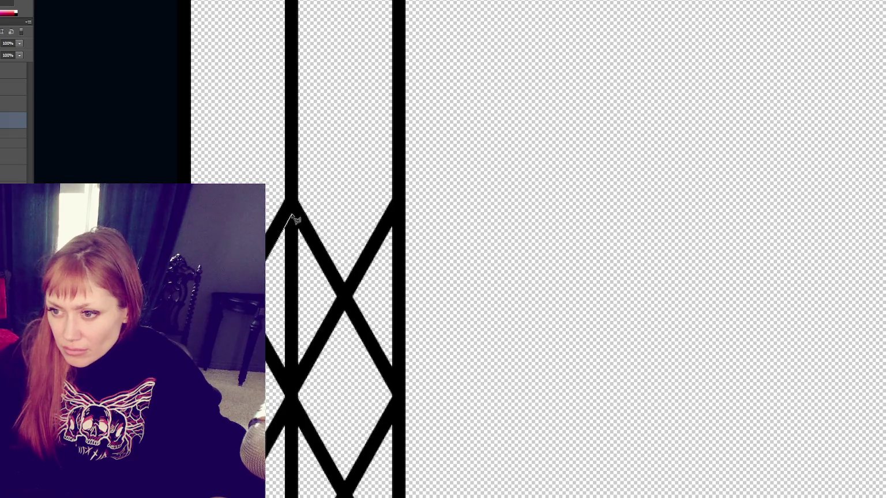
pyautogui.click(339, 297)
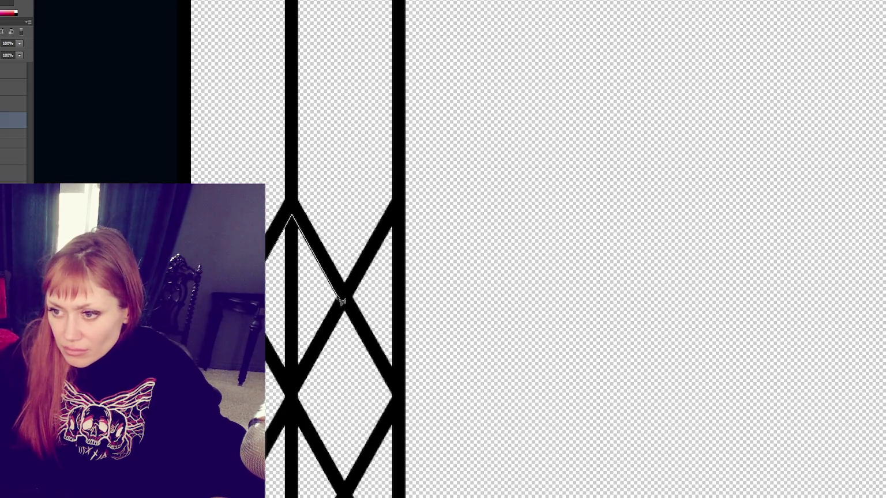
pyautogui.click(293, 375)
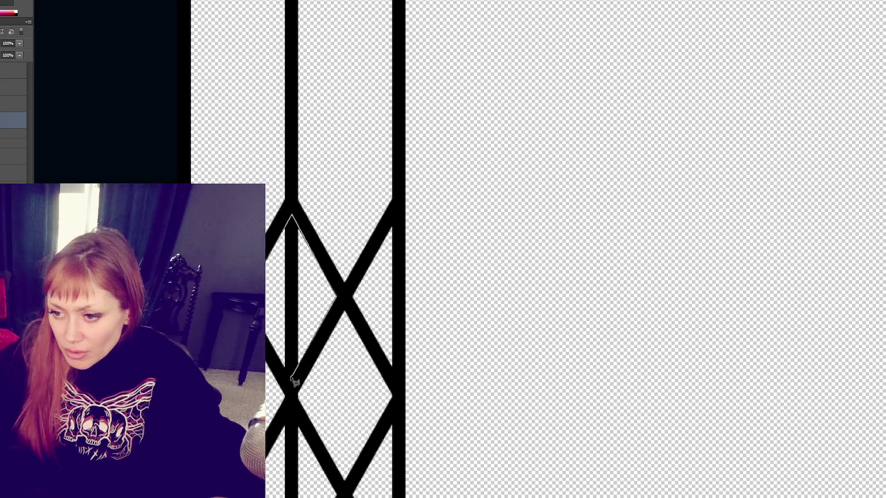
pyautogui.click(268, 309)
pyautogui.hotkey('ctrl', 'Return')
pyautogui.press('Delete')
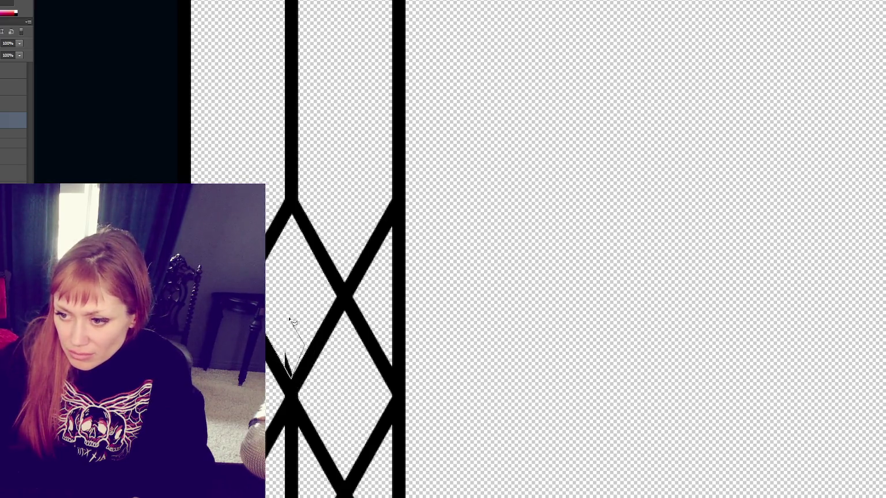
pyautogui.scroll(-3, 310, 221)
# Erase the leftover diagonal fragment and the bar piece below the crossing.
pyautogui.scroll(-5, 308, 219)
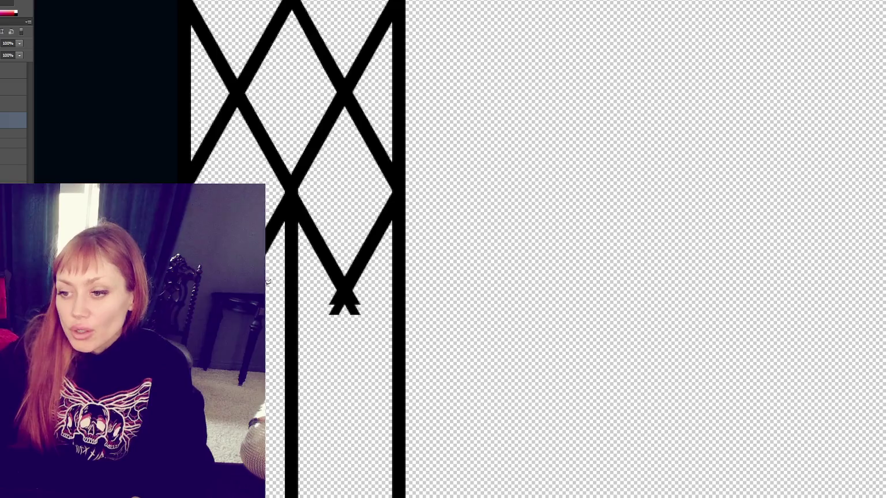
pyautogui.moveTo(274, 245); pyautogui.dragTo(295, 212)
pyautogui.click(317, 257)
pyautogui.click(318, 332)
pyautogui.doubleClick(269, 371)
pyautogui.press('Delete')
# Outline and delete the vertical bar piece near the top, then zoom out.
pyautogui.scroll(5, 291, 231)
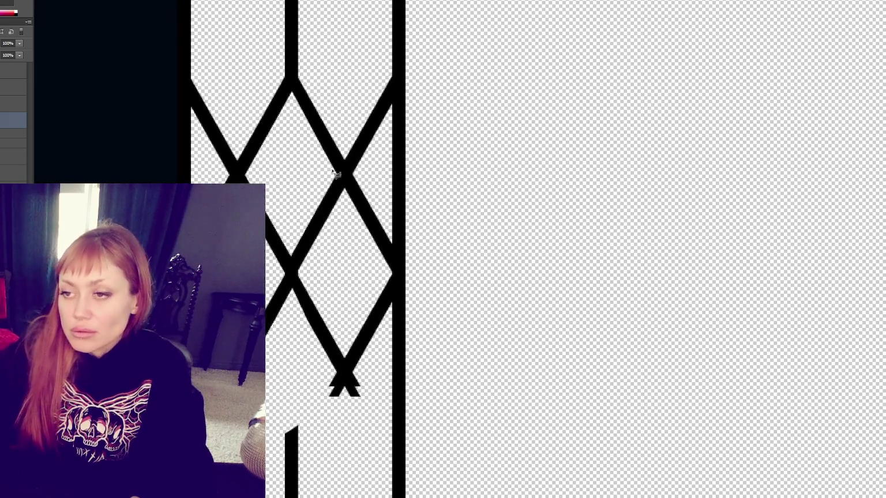
pyautogui.scroll(5, 346, 259)
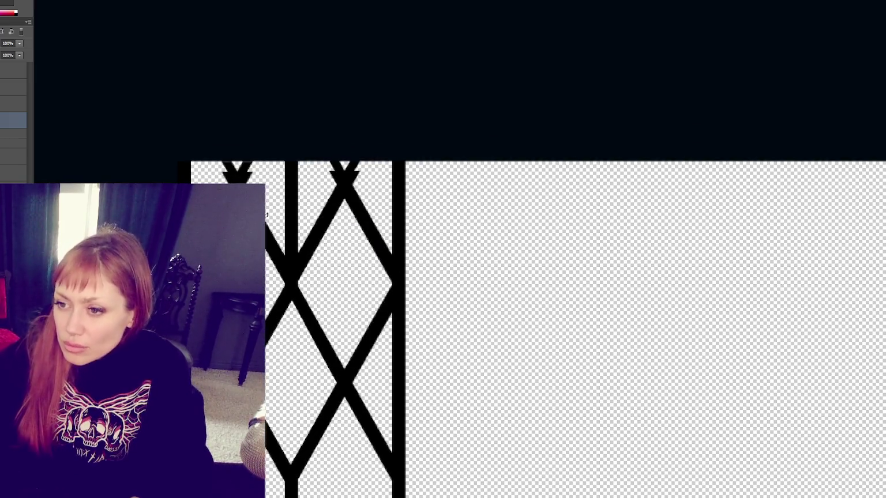
pyautogui.click(236, 176)
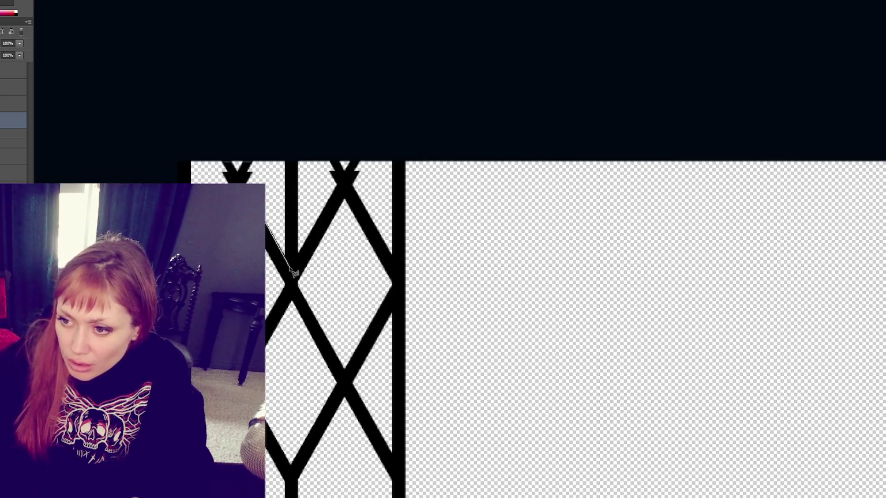
pyautogui.click(290, 266)
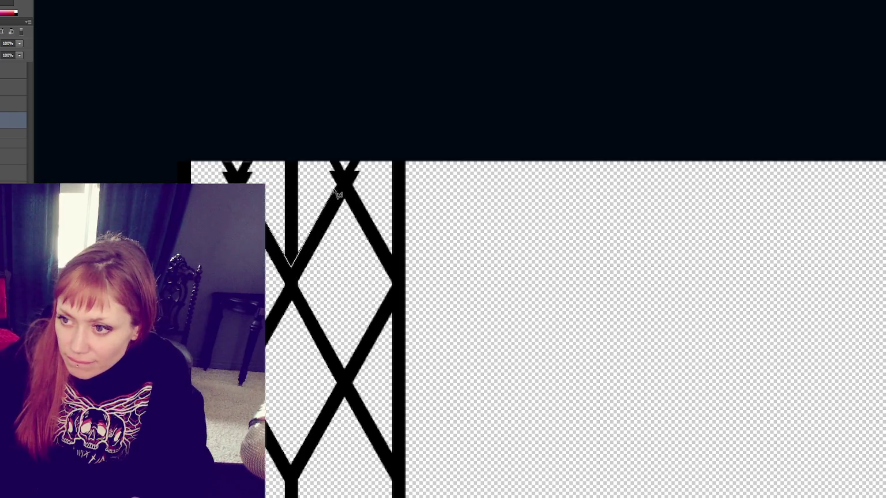
pyautogui.click(320, 136)
pyautogui.doubleClick(271, 170)
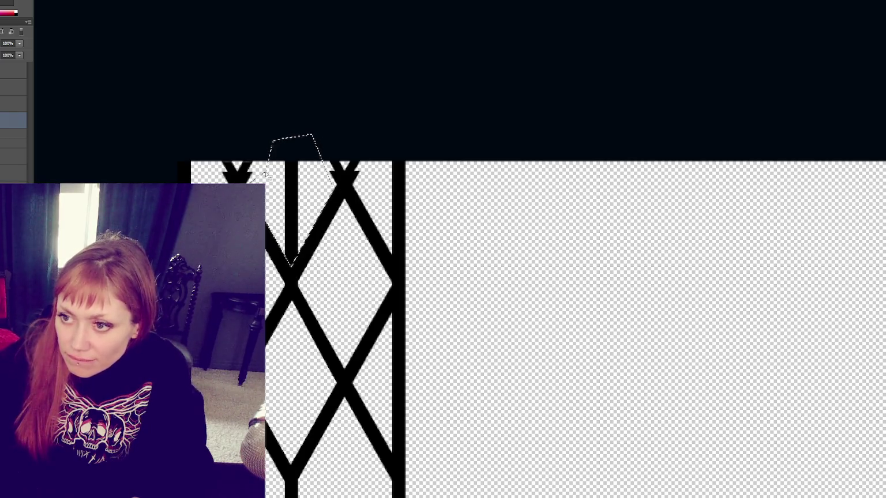
pyautogui.press('Delete')
pyautogui.hotkey('ctrl', '-')
pyautogui.hotkey('ctrl', '-')
pyautogui.hotkey('ctrl', '-')
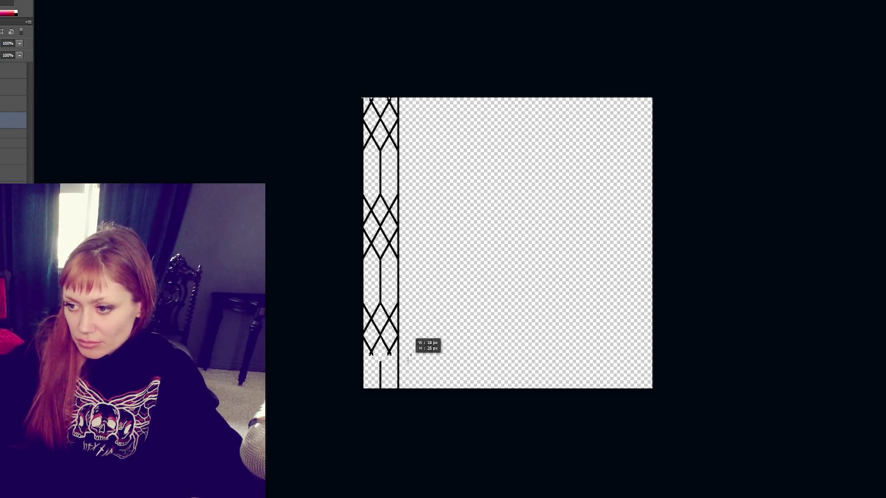
# Delete the bottom-left scrap and a thin band along the strip's top edge.
pyautogui.hotkey('ctrl', '-')
pyautogui.hotkey('ctrl', '-')
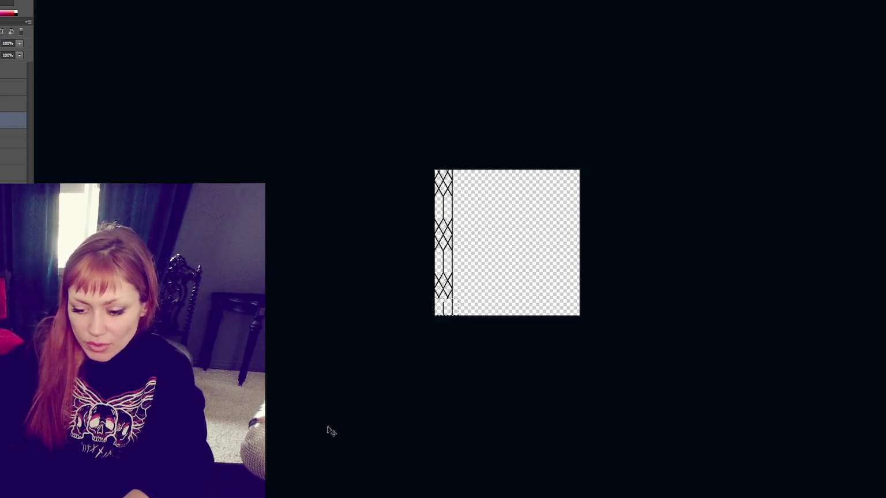
pyautogui.hotkey('ctrl', '+')
pyautogui.hotkey('ctrl', '+')
pyautogui.hotkey('ctrl', '+')
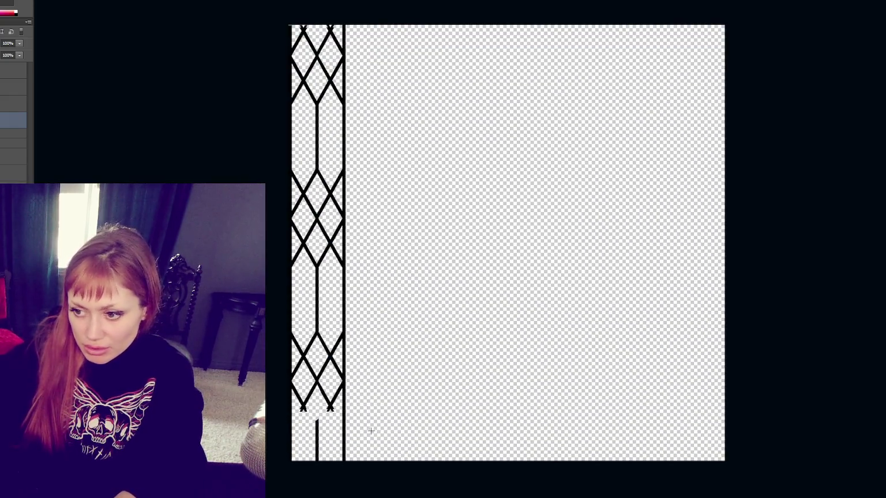
pyautogui.moveTo(390, 464); pyautogui.dragTo(289, 407)
pyautogui.press('Delete')
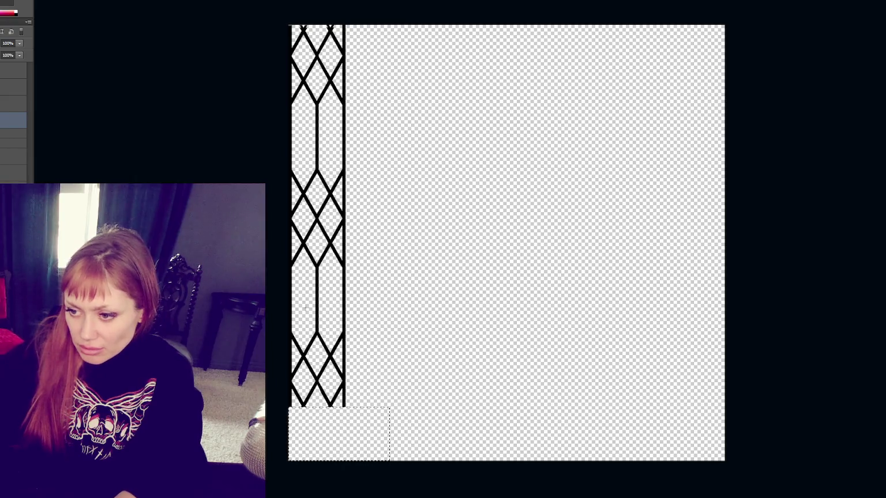
pyautogui.moveTo(390, 23); pyautogui.dragTo(225, 31)
pyautogui.press('Delete')
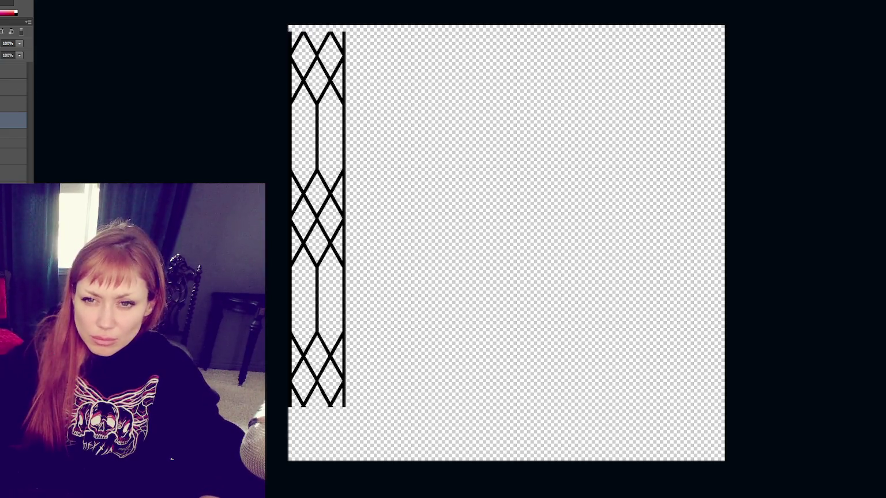
# Reselect the lattice strip layer and start transforming a copy of it.
pyautogui.press('1')
pyautogui.press('0')
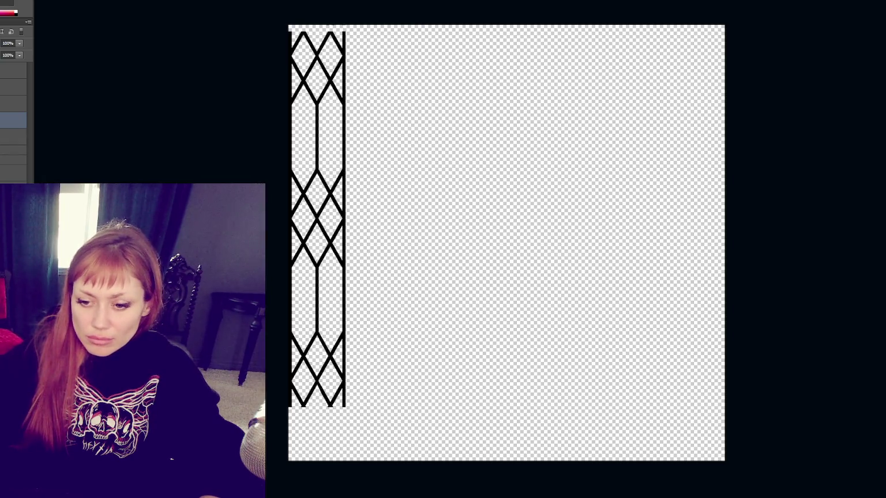
pyautogui.click(13, 137)
pyautogui.click(13, 120)
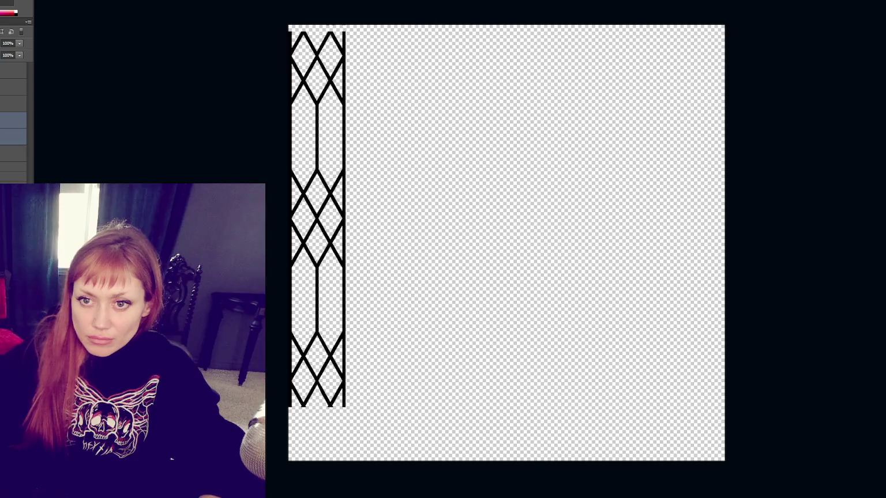
pyautogui.hotkey('ctrl', 't')
# Place a copy of the lattice strip beside the original and nudge it into position.
pyautogui.moveTo(318, 227)
pyautogui.mouseDown()
pyautogui.moveTo(371, 233)
pyautogui.moveTo(345, 235)
pyautogui.mouseUp()
pyautogui.press('Right')
pyautogui.press('Right')
pyautogui.press('Left')
pyautogui.press('Left')
pyautogui.press('Left')
pyautogui.press('Left')
pyautogui.press('Left')
pyautogui.press('Right')
pyautogui.press('Right')
pyautogui.press('Return')
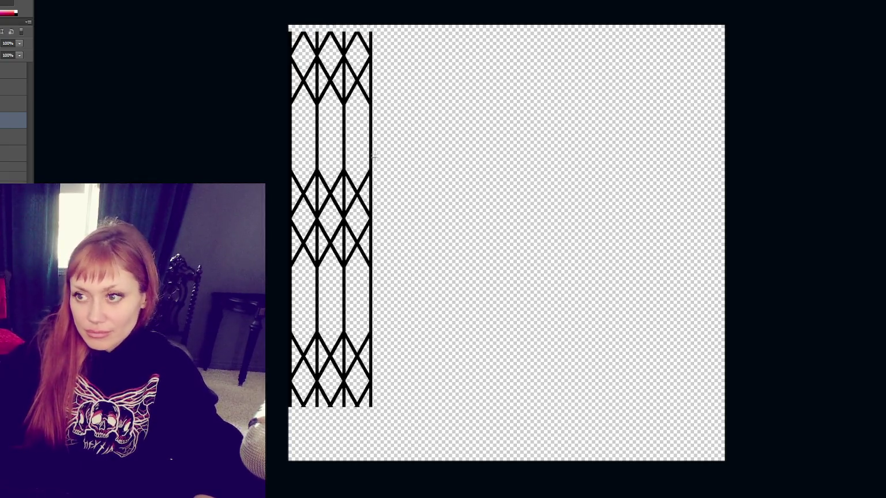
# Delete the doubled vertical lines in the left strip, then undo that change.
pyautogui.moveTo(267, 4); pyautogui.dragTo(345, 447)
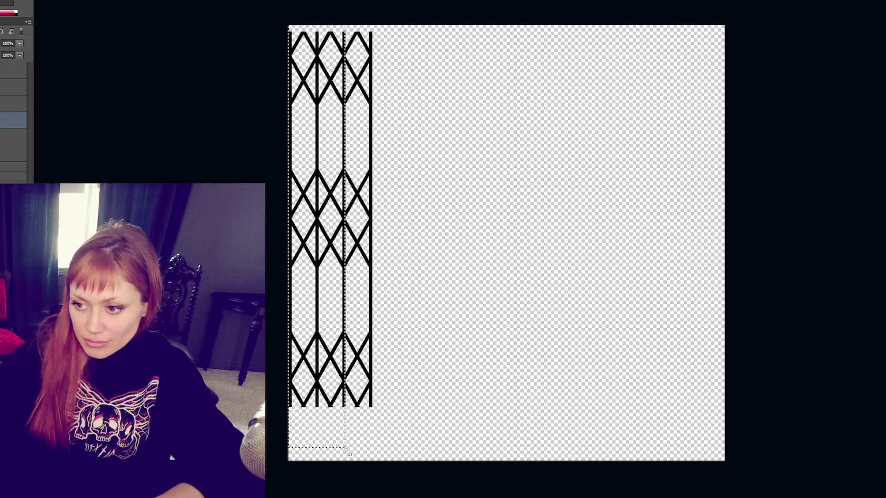
pyautogui.press('Delete')
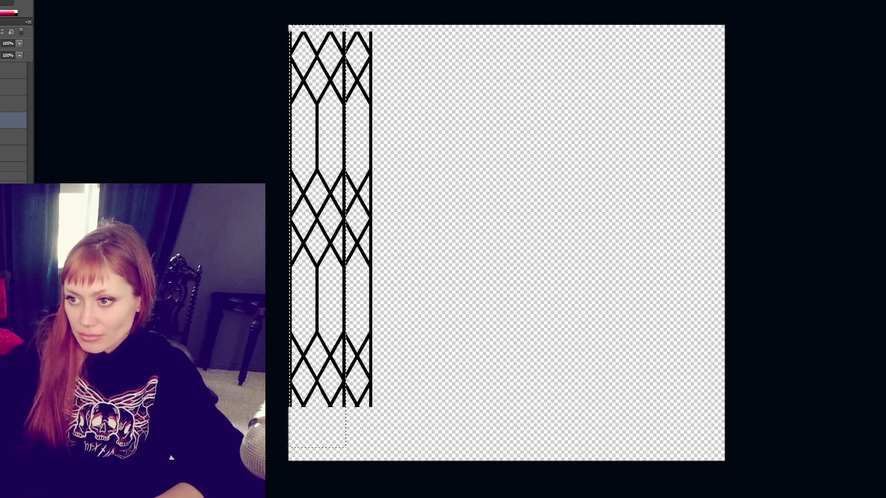
pyautogui.hotkey('ctrl', 'd')
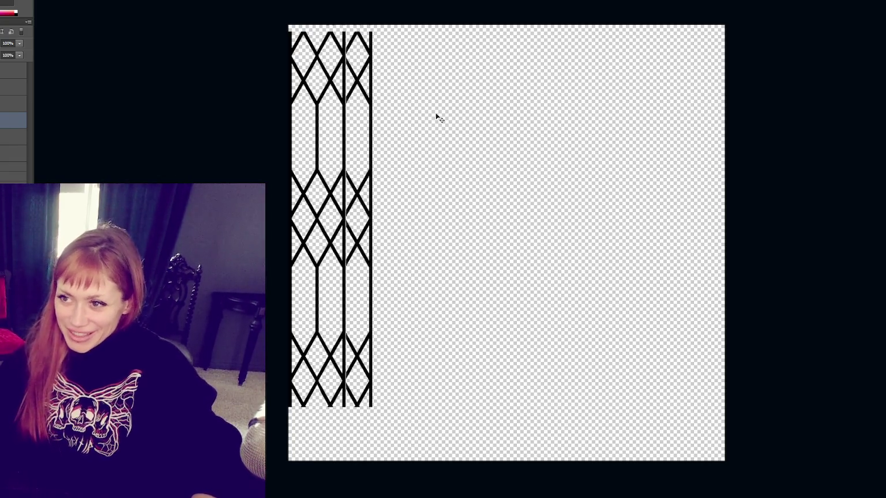
pyautogui.press('Delete')
pyautogui.hotkey('ctrl', 'z')
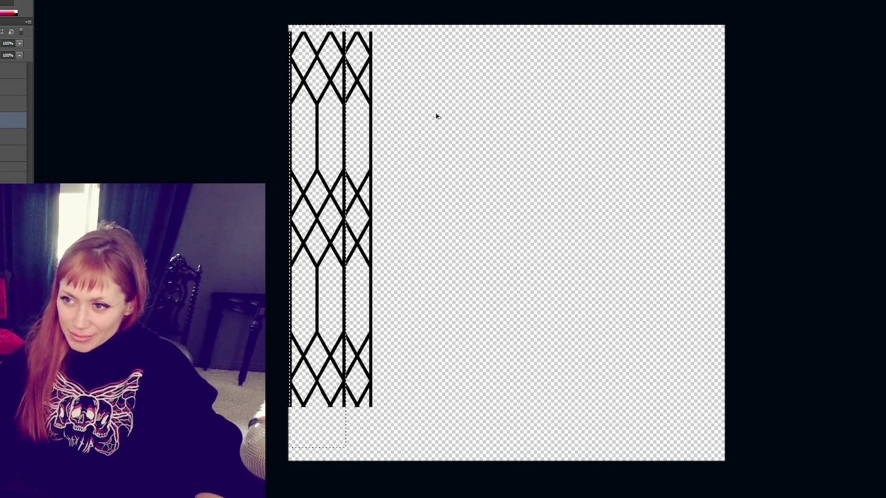
pyautogui.press('v')
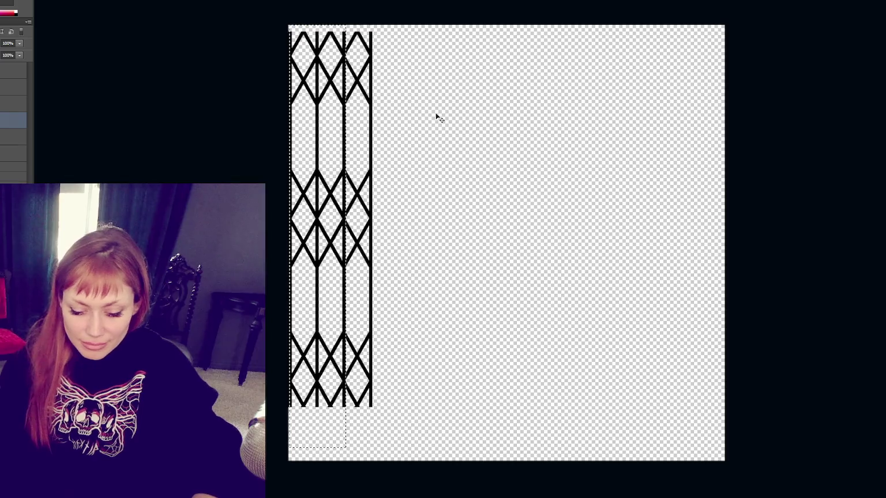
pyautogui.click(415, 110)
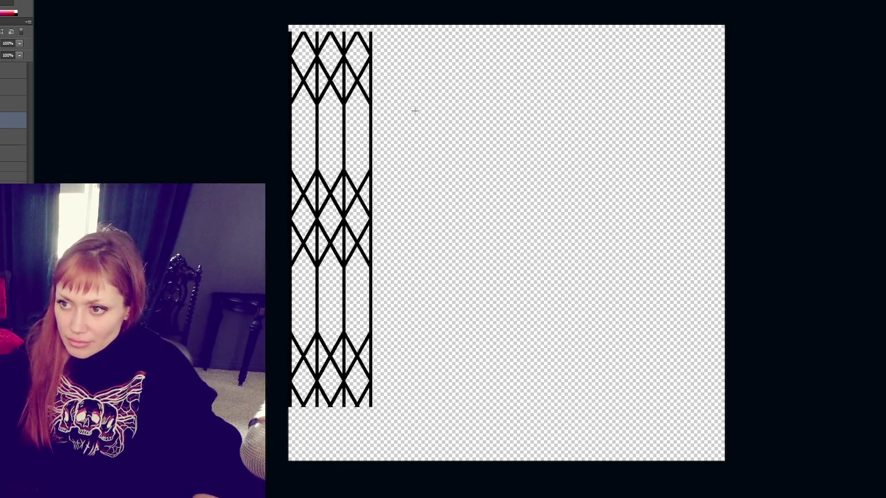
# Marquee the left strip, then the right pattern column on the lower layer, and deselect.
pyautogui.moveTo(289, 28)
pyautogui.mouseDown()
pyautogui.moveTo(376, 467)
pyautogui.moveTo(344, 455)
pyautogui.mouseUp()
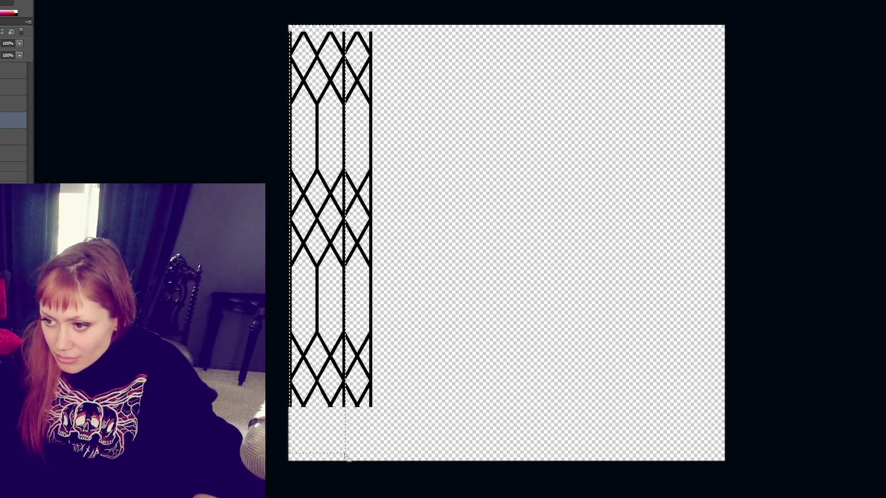
pyautogui.hotkey('ctrl', 'd')
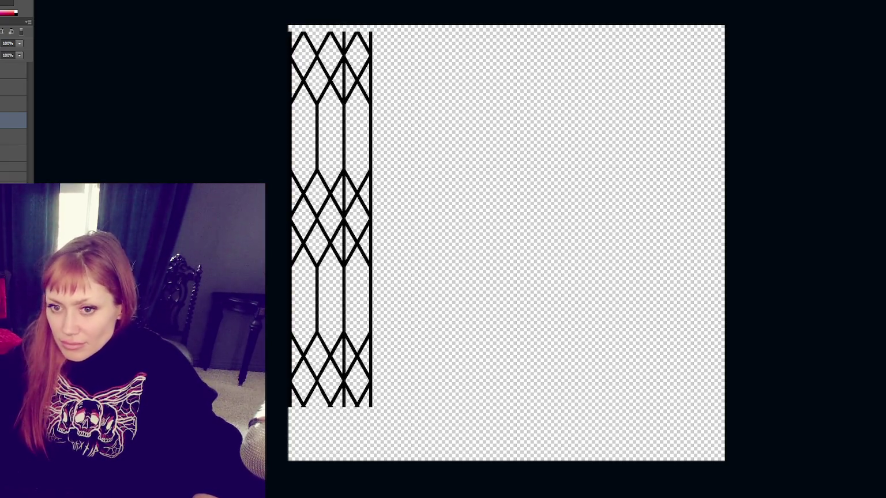
pyautogui.click(6, 141)
pyautogui.moveTo(402, 25)
pyautogui.mouseDown()
pyautogui.moveTo(361, 417)
pyautogui.moveTo(342, 441)
pyautogui.mouseUp()
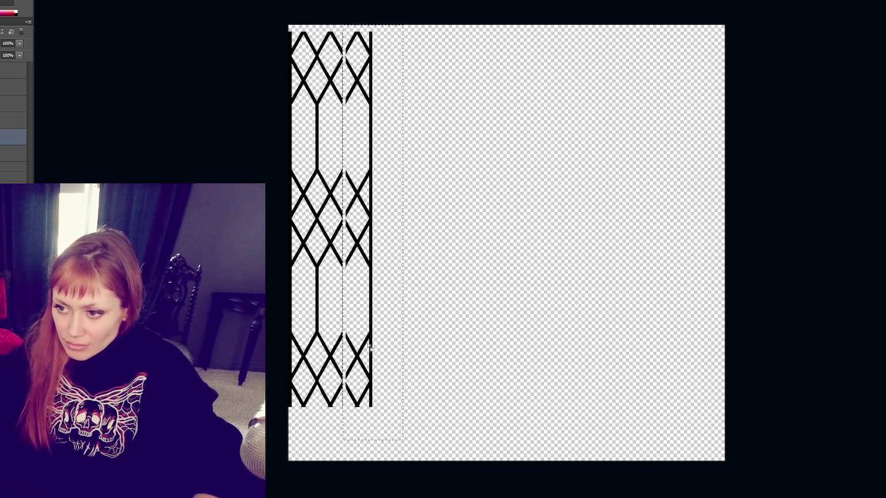
pyautogui.moveTo(379, 327); pyautogui.dragTo(343, 444)
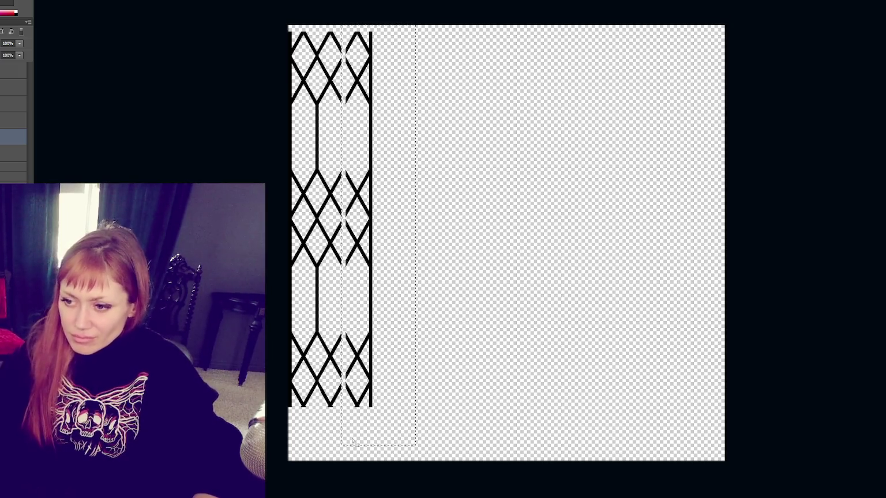
pyautogui.hotkey('ctrl', 'd')
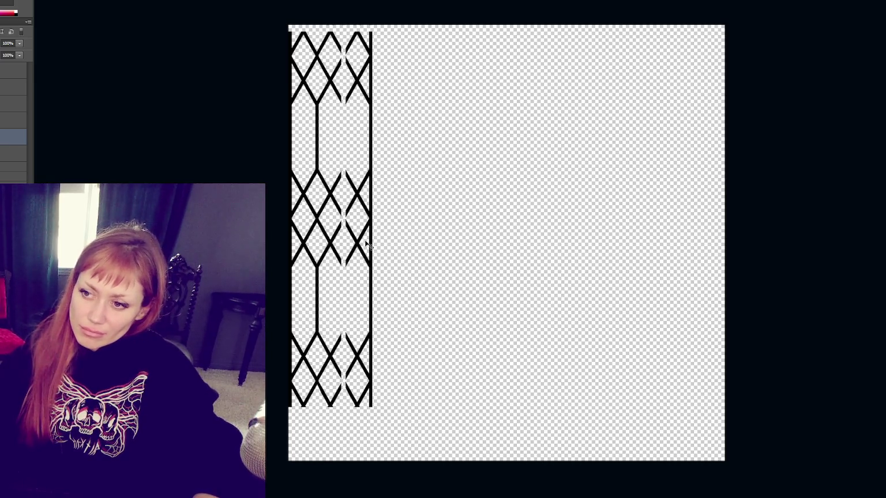
# Try shifting the right pattern column, then step back to a single column.
pyautogui.moveTo(357, 245)
pyautogui.mouseDown()
pyautogui.moveTo(331, 243)
pyautogui.moveTo(356, 245)
pyautogui.mouseUp()
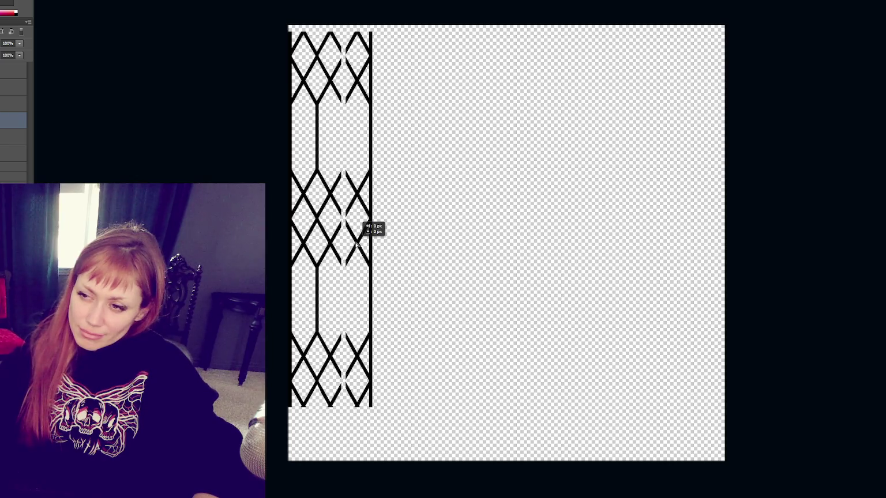
pyautogui.moveTo(355, 244)
pyautogui.mouseDown()
pyautogui.moveTo(338, 246)
pyautogui.moveTo(421, 245)
pyautogui.mouseUp()
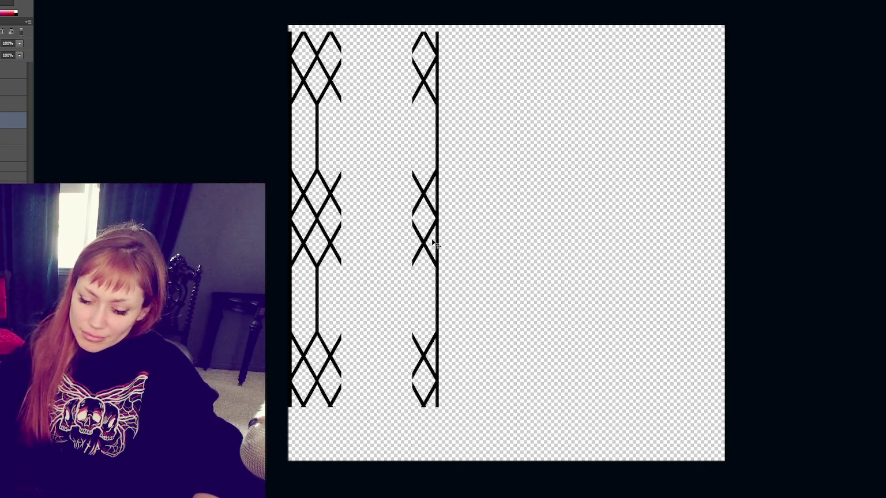
pyautogui.hotkey('ctrl', 'z')
pyautogui.hotkey('ctrl', 'z')
pyautogui.hotkey('ctrl', 'z')
pyautogui.hotkey('ctrl', 'alt', 'z')
pyautogui.hotkey('ctrl', 'alt', 'z')
pyautogui.hotkey('ctrl', 'alt', 'z')
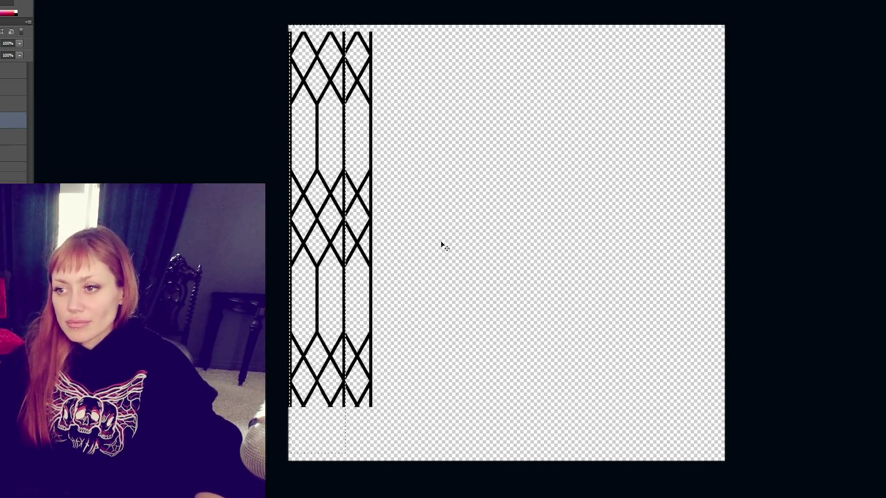
pyautogui.hotkey('ctrl', 'alt', 'z')
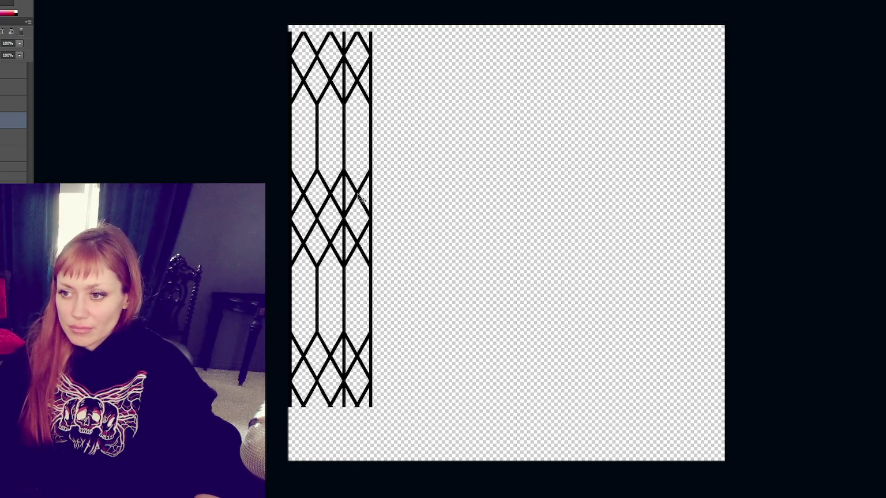
pyautogui.moveTo(358, 193); pyautogui.dragTo(451, 178)
pyautogui.hotkey('ctrl', 'alt', 'z')
pyautogui.hotkey('ctrl', 'alt', 'z')
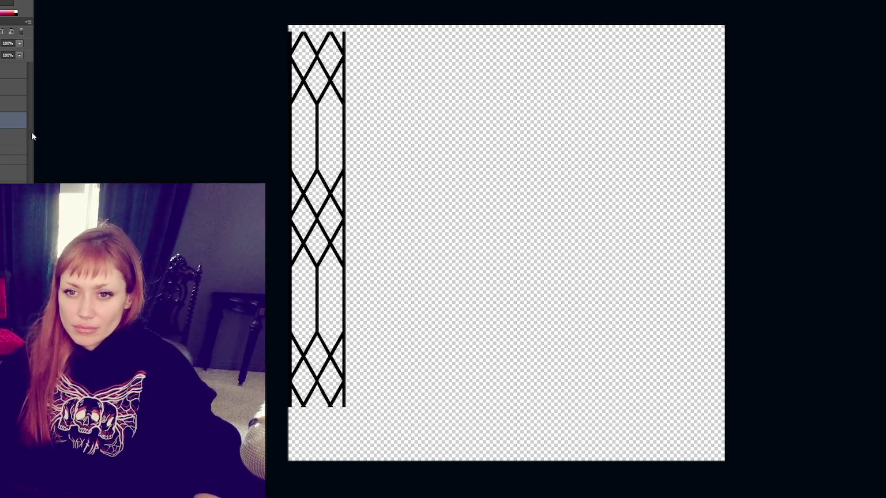
# Duplicate the pattern column and nudge the copy until it sits snugly against the first.
pyautogui.moveTo(321, 270); pyautogui.dragTo(378, 269)
pyautogui.press('Left')
pyautogui.press('Left')
pyautogui.press('Left')
pyautogui.press('Left')
pyautogui.press('Left')
pyautogui.press('Left')
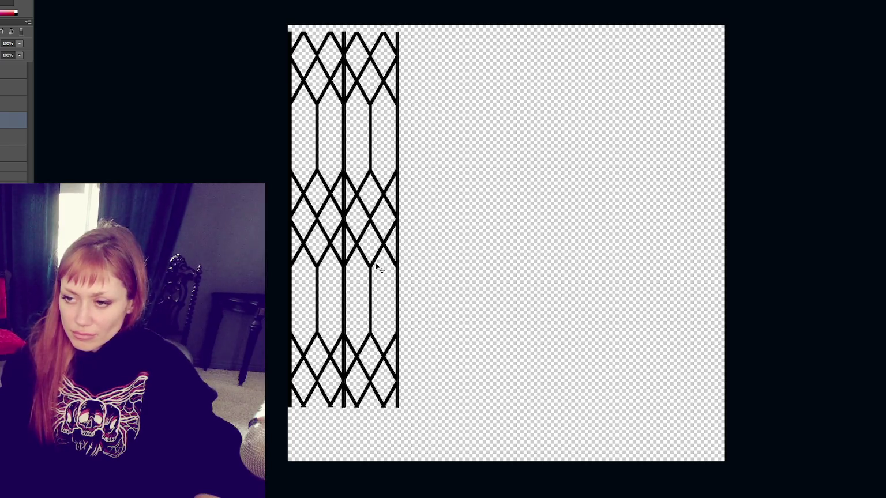
pyautogui.press('Right')
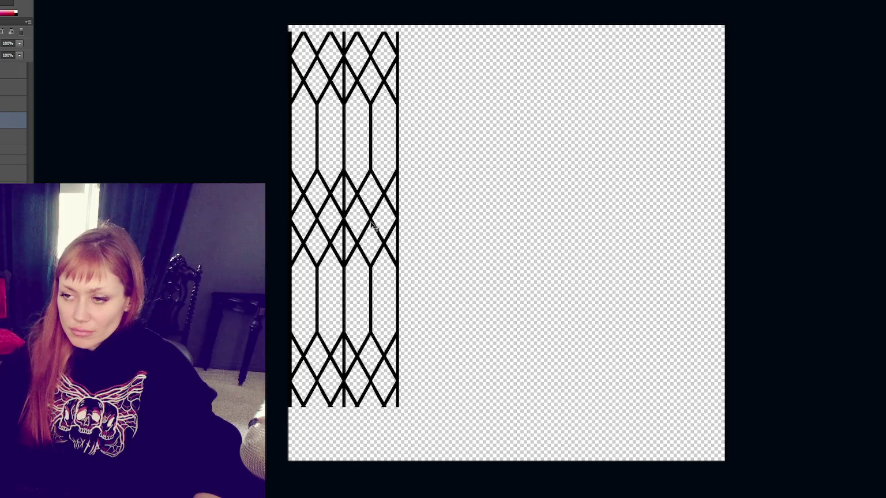
pyautogui.hotkey('ctrl', '+')
pyautogui.hscroll(-3, 358, 231)
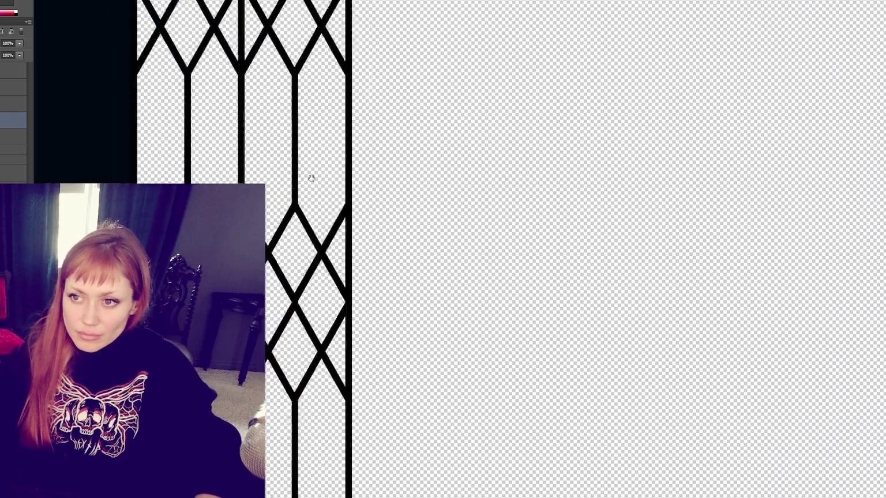
# Delete the stray vertical bar between the first two peaks at the lattice top.
pyautogui.scroll(3, 349, 289)
pyautogui.scroll(3, 352, 298)
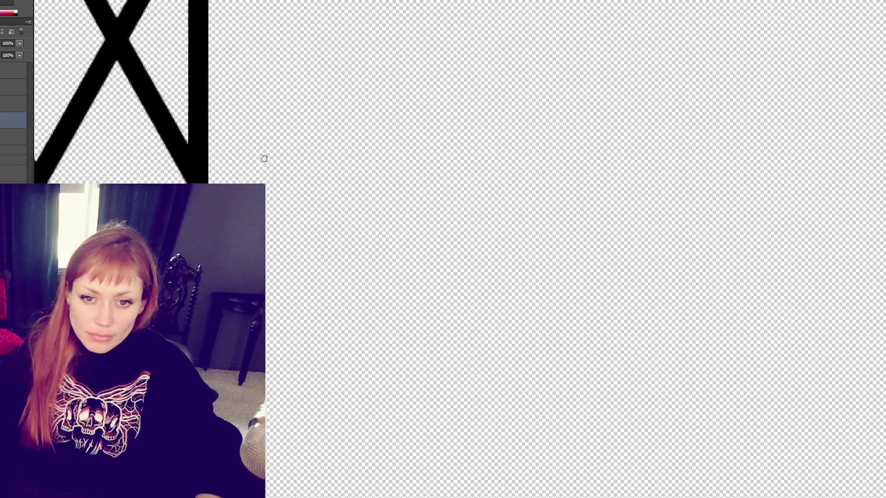
pyautogui.scroll(-1, 263, 158)
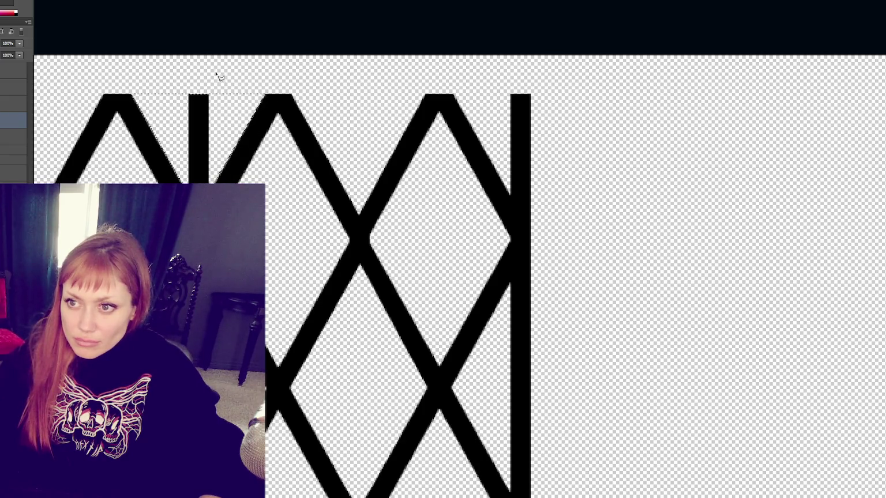
pyautogui.press('Delete')
pyautogui.scroll(-5, 459, 277)
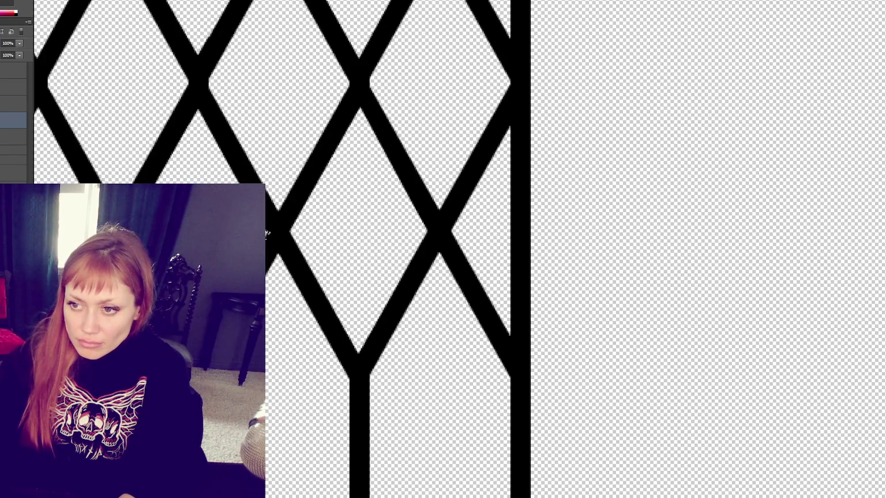
pyautogui.scroll(-10, 266, 233)
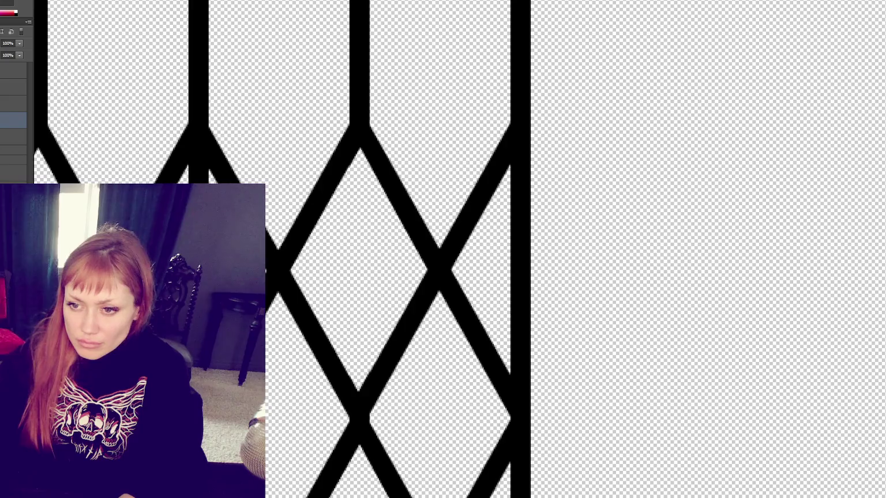
# Start an outline path with a point at the stem's apex, redoing misplaced points.
pyautogui.click(198, 147)
pyautogui.press('Return')
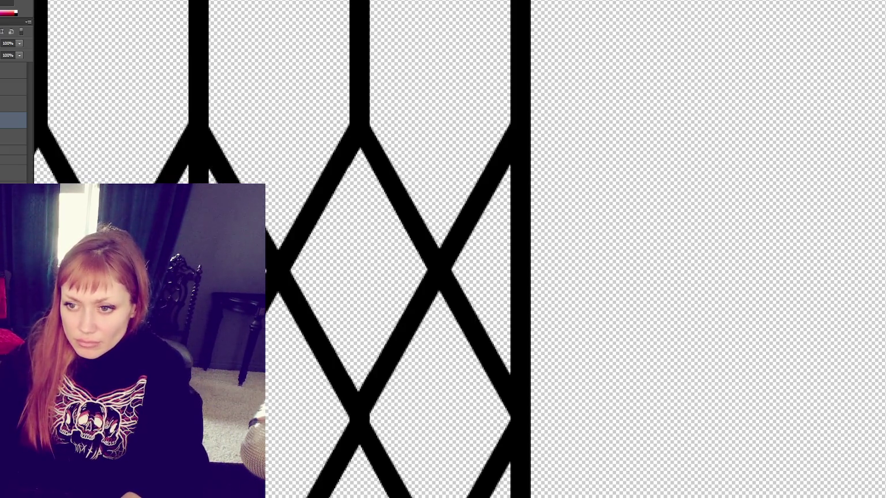
pyautogui.click(198, 149)
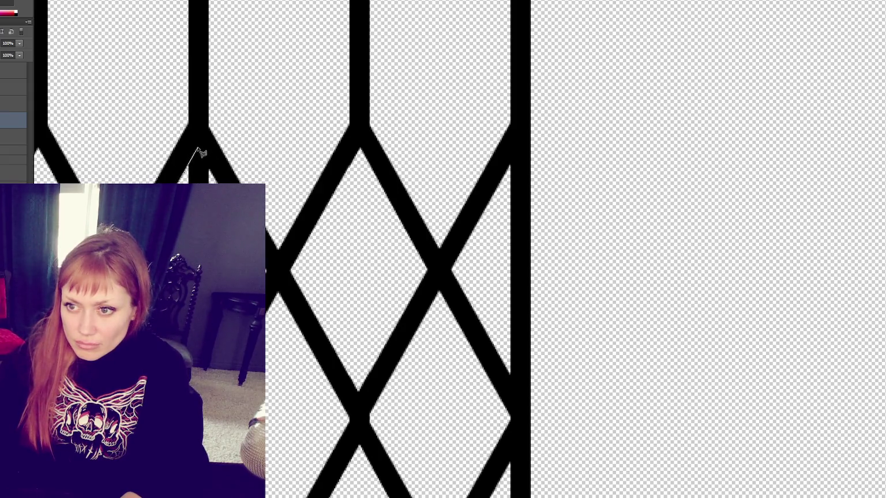
pyautogui.click(267, 271)
pyautogui.press('Return')
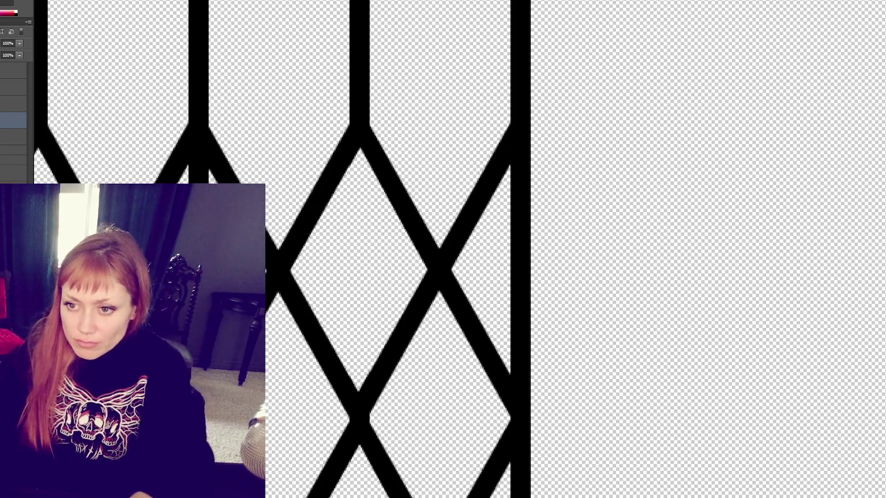
pyautogui.click(178, 182)
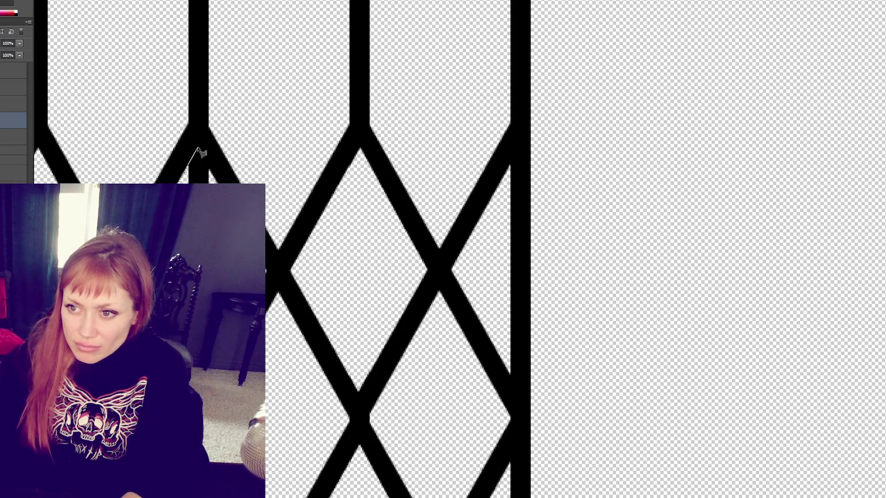
pyautogui.click(198, 148)
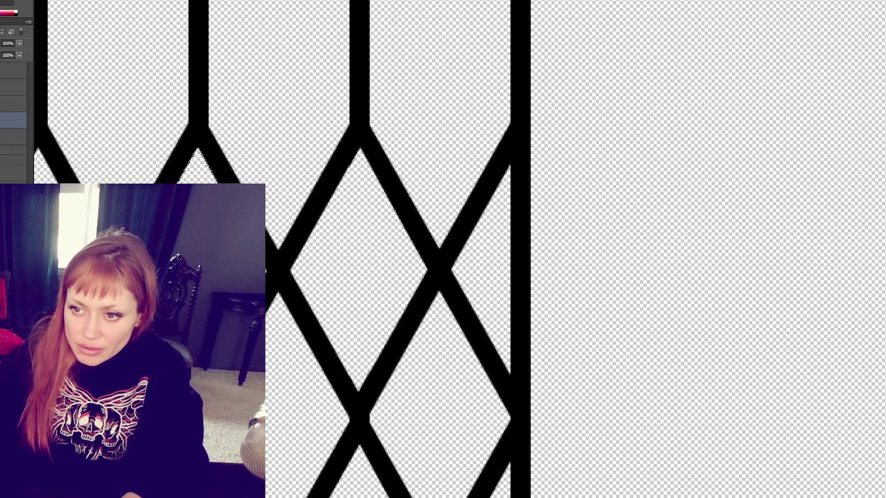
pyautogui.scroll(-5, 271, 248)
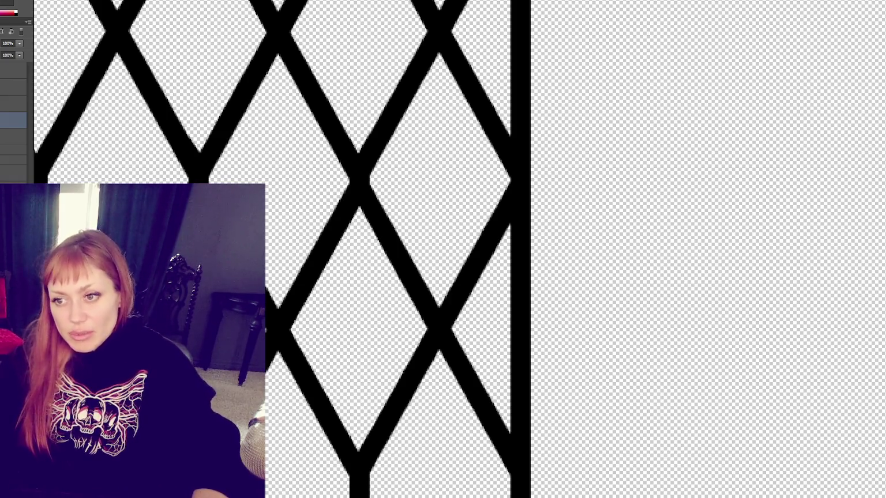
# Try pasting a vertical bar near the lattice top, undo it, and clear the selection.
pyautogui.hotkey('ctrl', 'v')
pyautogui.hotkey('ctrl', 'z')
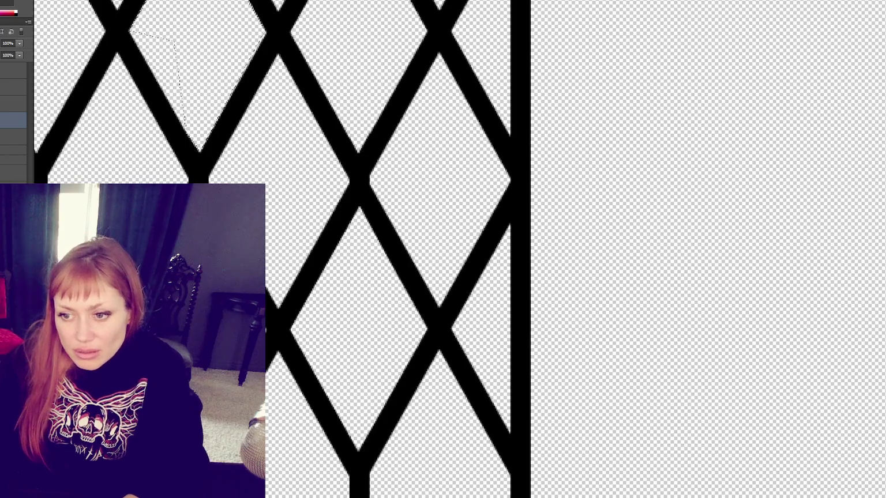
pyautogui.hotkey('ctrl', 'd')
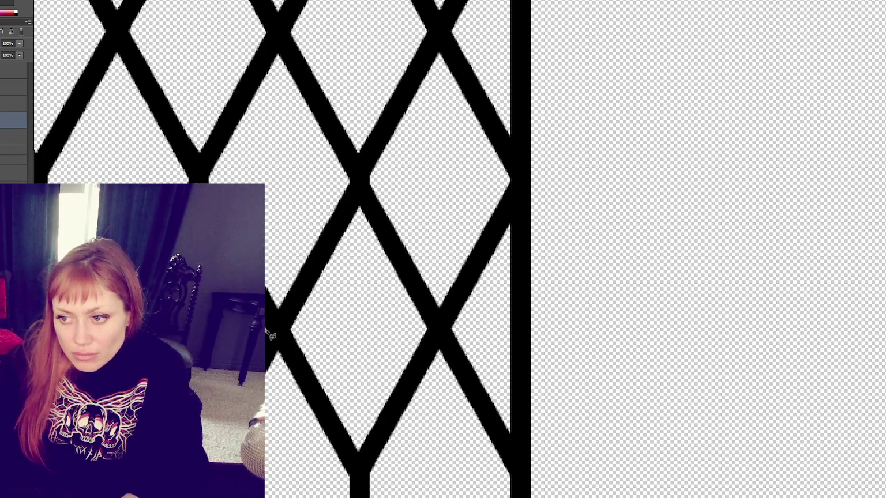
pyautogui.scroll(10, 270, 334)
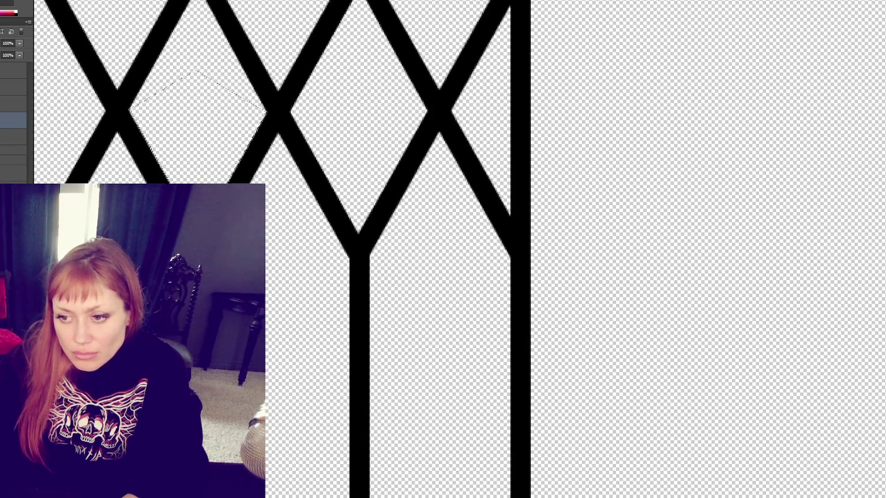
pyautogui.scroll(-5, 388, 293)
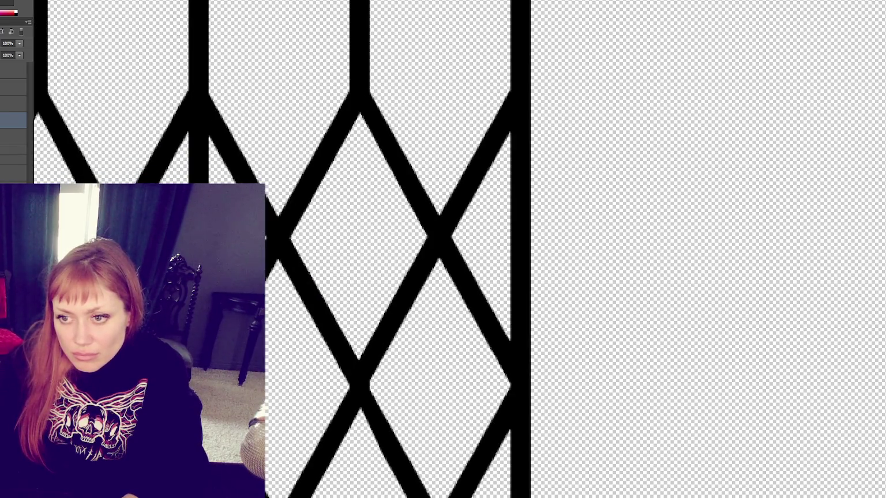
# Fill the outlined gap at the stem's apex with black, then outline the next area.
pyautogui.click(198, 114)
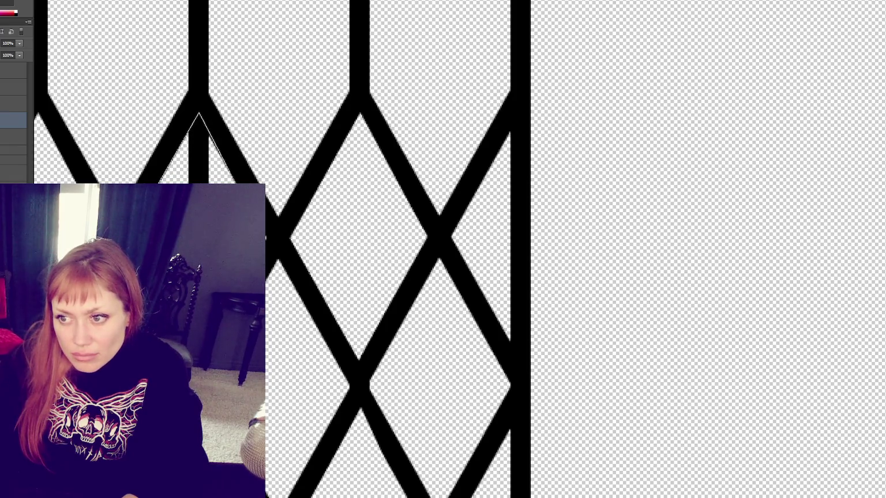
pyautogui.hotkey('alt', 'BackSpace')
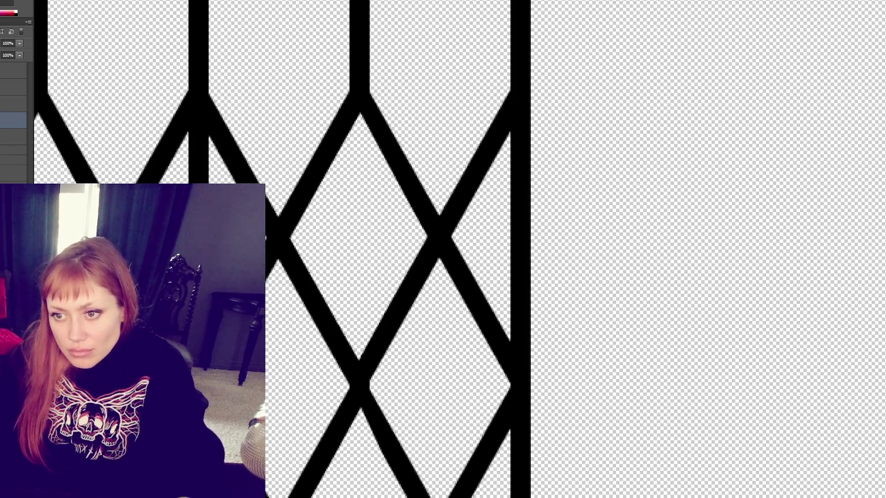
pyautogui.click(152, 202)
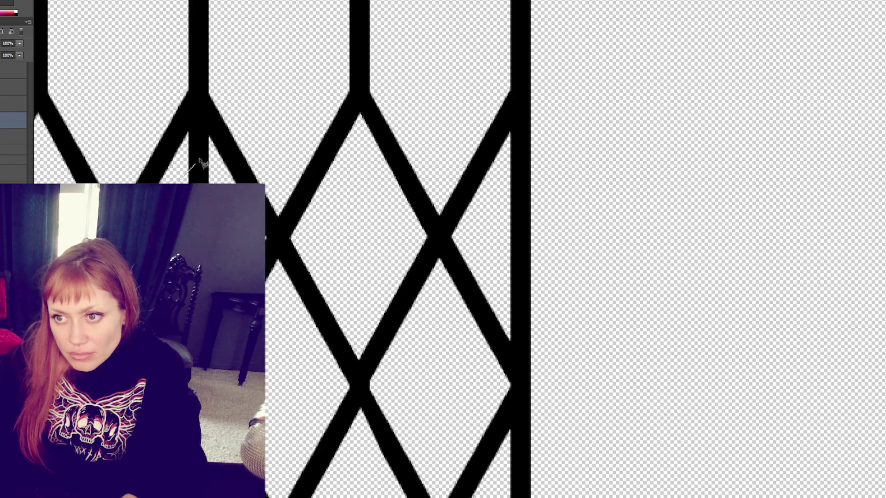
pyautogui.click(198, 114)
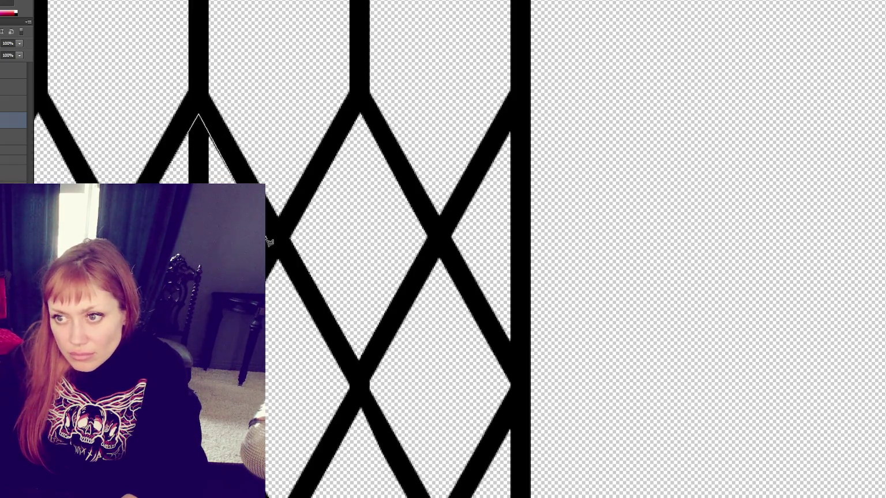
pyautogui.press('Return')
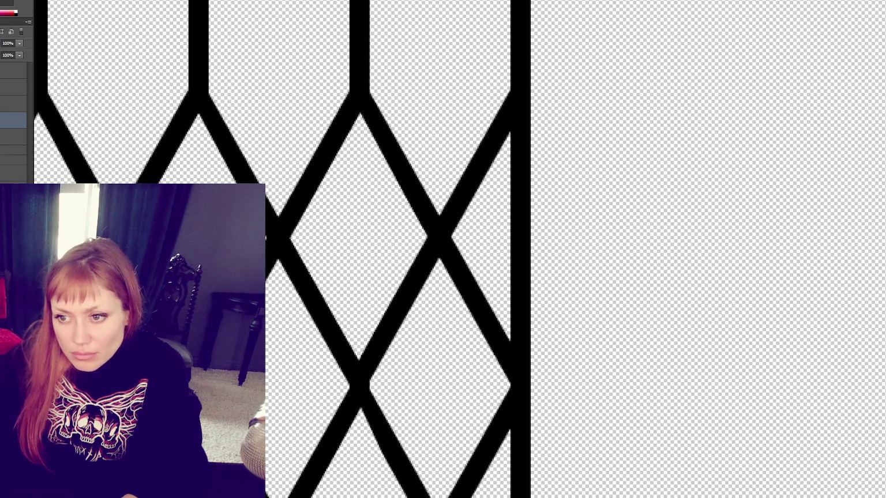
pyautogui.scroll(-3, 282, 248)
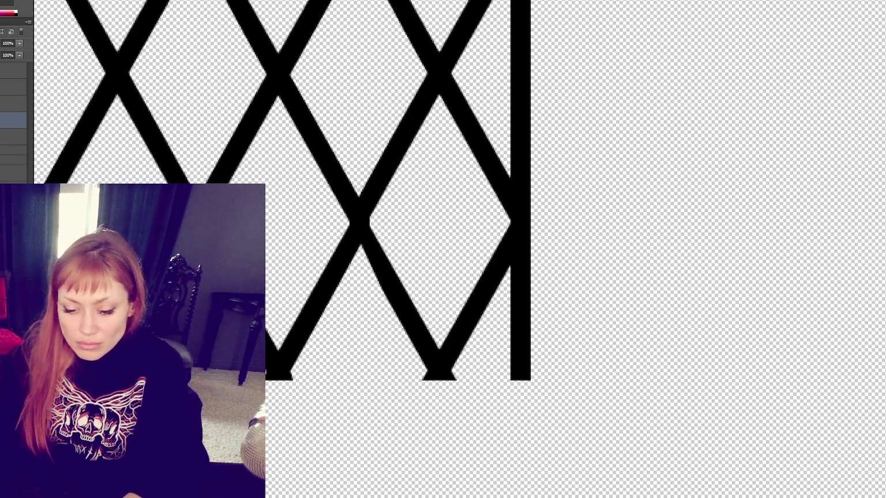
pyautogui.scroll(5, 290, 311)
# Select the lattice strip's layer and try duplicating it to the right, undoing misplaced attempts.
pyautogui.moveTo(539, 71)
pyautogui.mouseDown()
pyautogui.moveTo(470, 148)
pyautogui.moveTo(439, 207)
pyautogui.mouseUp()
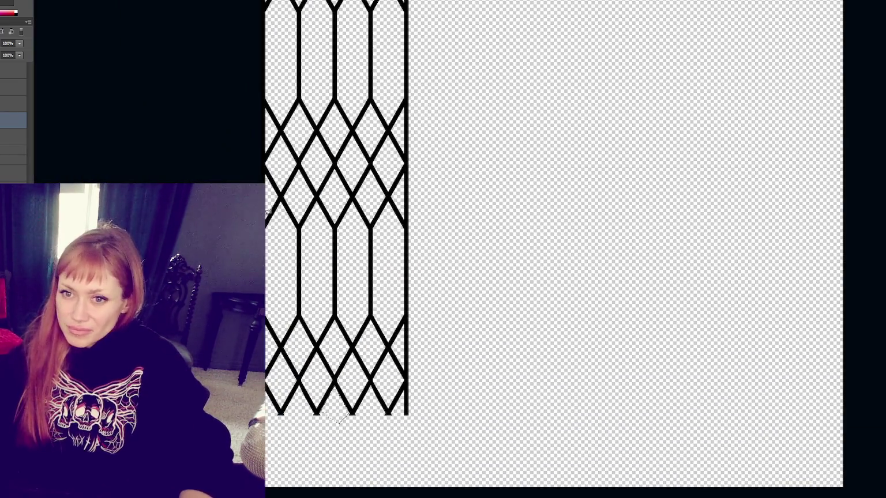
pyautogui.click(13, 104)
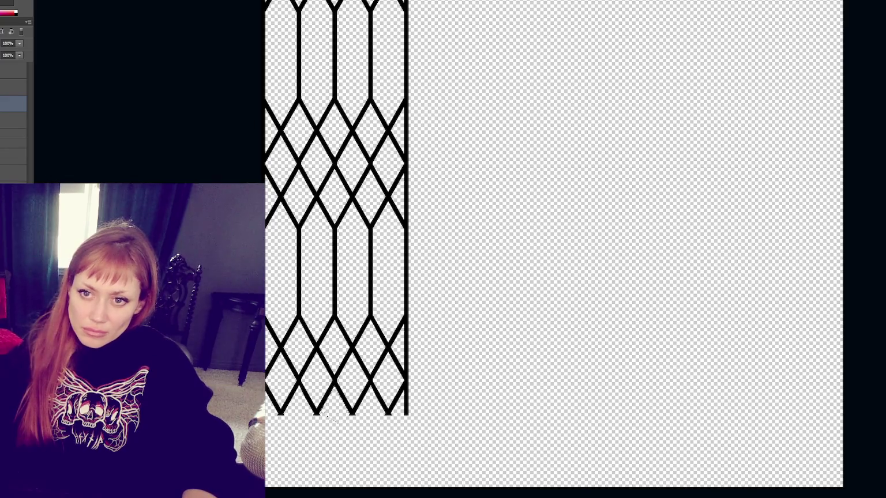
pyautogui.moveTo(374, 321)
pyautogui.mouseDown()
pyautogui.moveTo(500, 332)
pyautogui.moveTo(482, 337)
pyautogui.mouseUp()
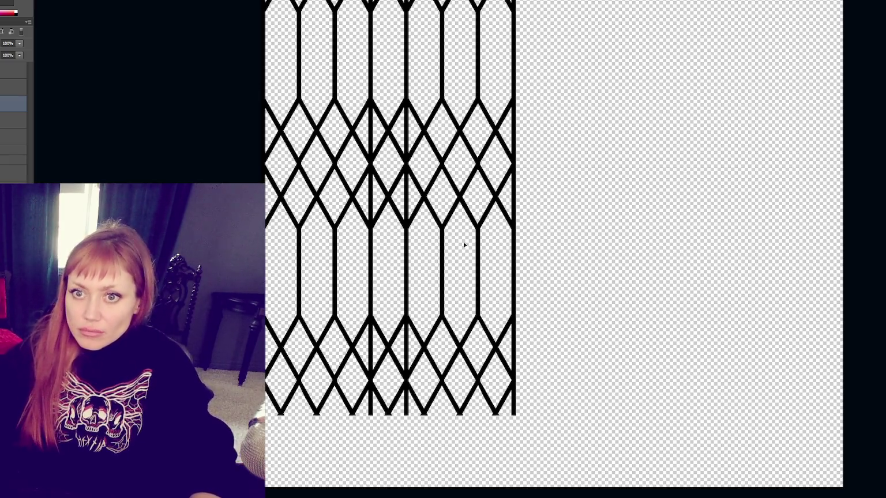
pyautogui.scroll(2, 450, 230)
pyautogui.hotkey('ctrl', 't')
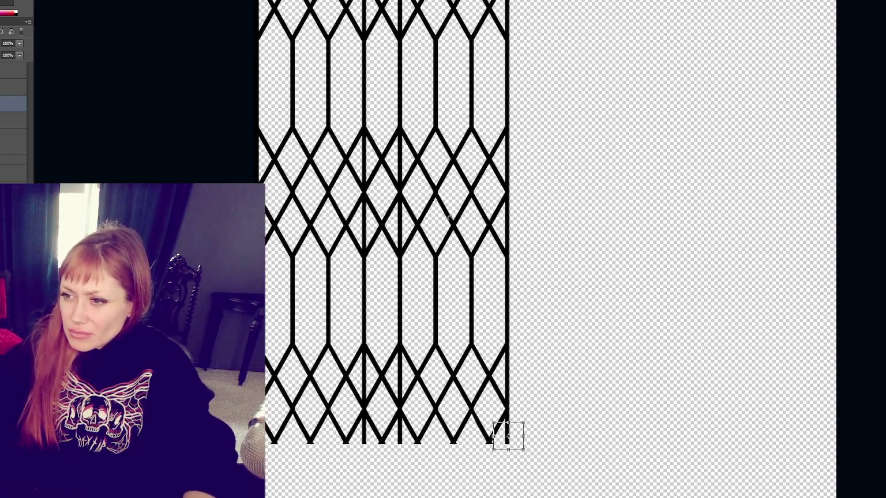
pyautogui.press('Escape')
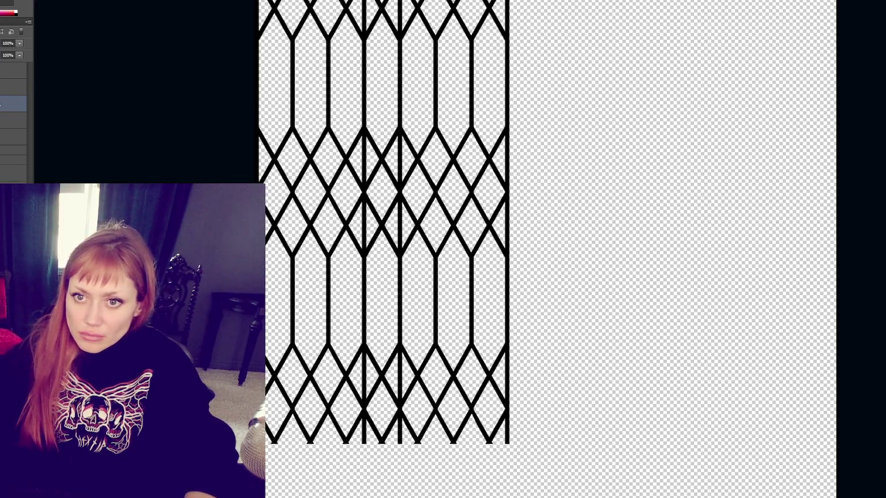
pyautogui.hotkey('ctrl', 'a')
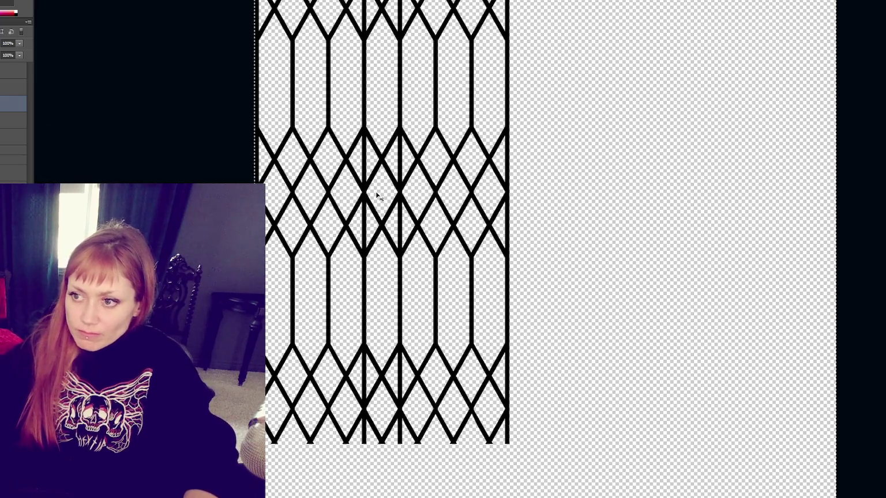
pyautogui.hotkey('ctrl', 't')
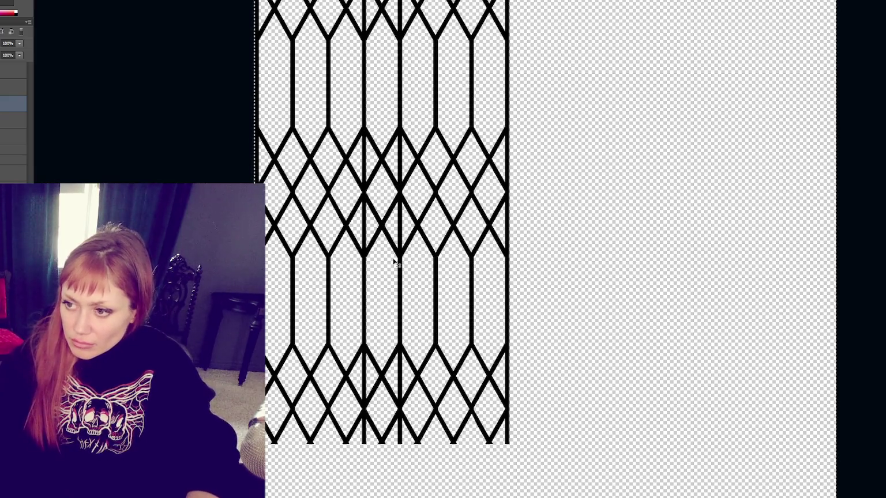
pyautogui.hotkey('ctrl', 'd')
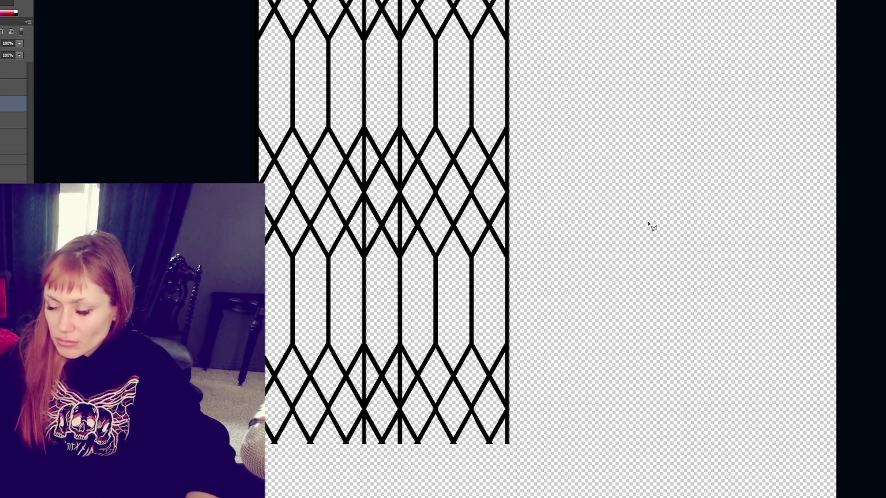
pyautogui.moveTo(584, 247)
pyautogui.mouseDown()
pyautogui.moveTo(742, 202)
pyautogui.moveTo(712, 219)
pyautogui.mouseUp()
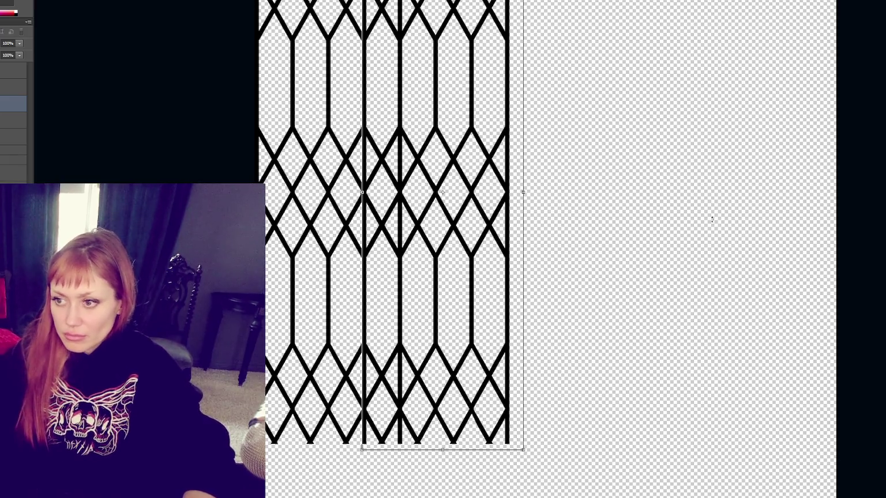
pyautogui.hotkey('ctrl', 'z')
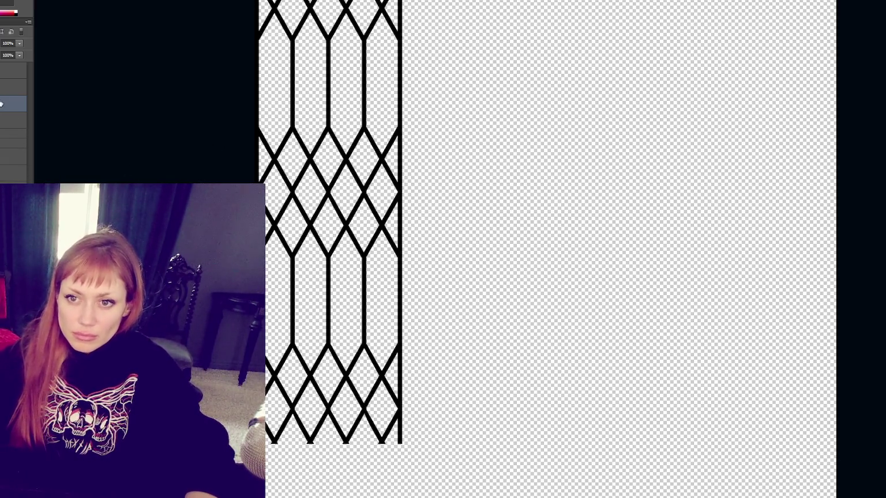
# Place a duplicate lattice beside the original and slide it into alignment.
pyautogui.moveTo(331, 351); pyautogui.dragTo(473, 351)
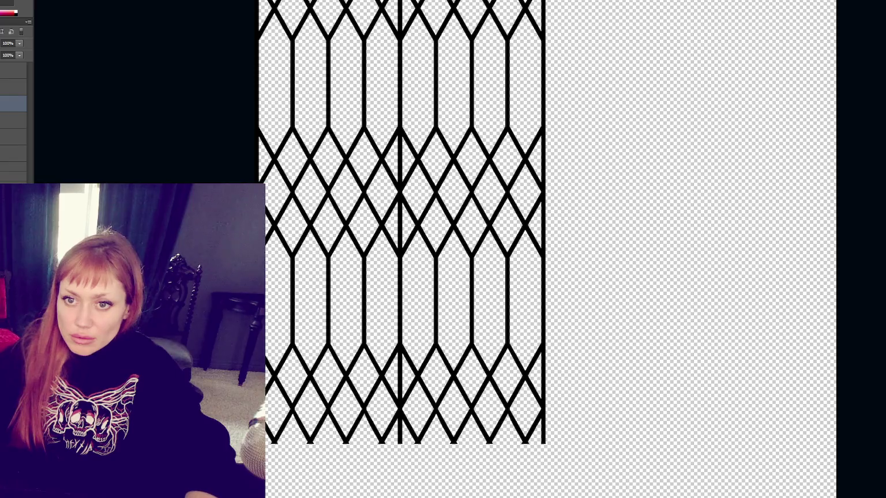
pyautogui.moveTo(417, 224); pyautogui.dragTo(387, 232)
pyautogui.press('Left')
pyautogui.press('Left')
pyautogui.press('Left')
pyautogui.press('Left')
pyautogui.press('Left')
pyautogui.press('Left')
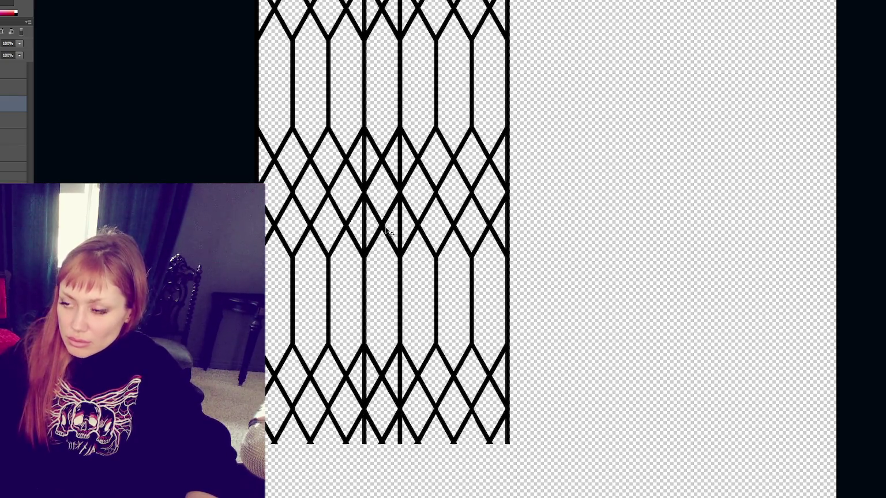
pyautogui.keyDown('shift'); pyautogui.click(12, 119); pyautogui.keyUp('shift')
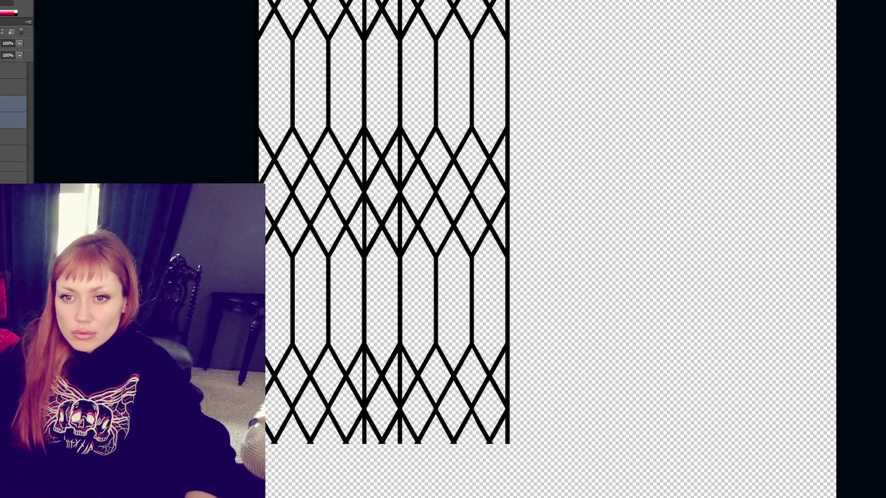
pyautogui.click(11, 104)
# Marquee a narrow vertical strip at the seam and check the gap with paste and undo.
pyautogui.press('m')
pyautogui.moveTo(319, 439)
pyautogui.mouseDown()
pyautogui.moveTo(386, 89)
pyautogui.moveTo(361, 153)
pyautogui.moveTo(377, 239)
pyautogui.mouseUp()
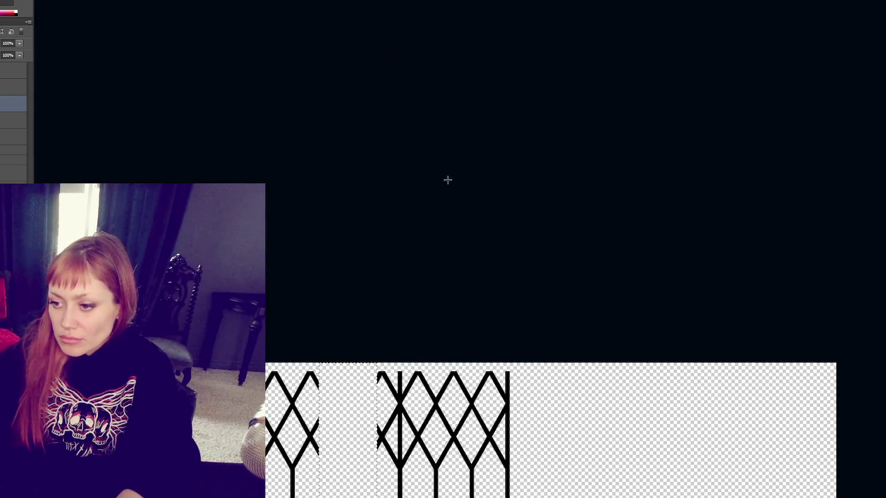
pyautogui.scroll(-10, 420, 164)
pyautogui.hotkey('ctrl', 'v')
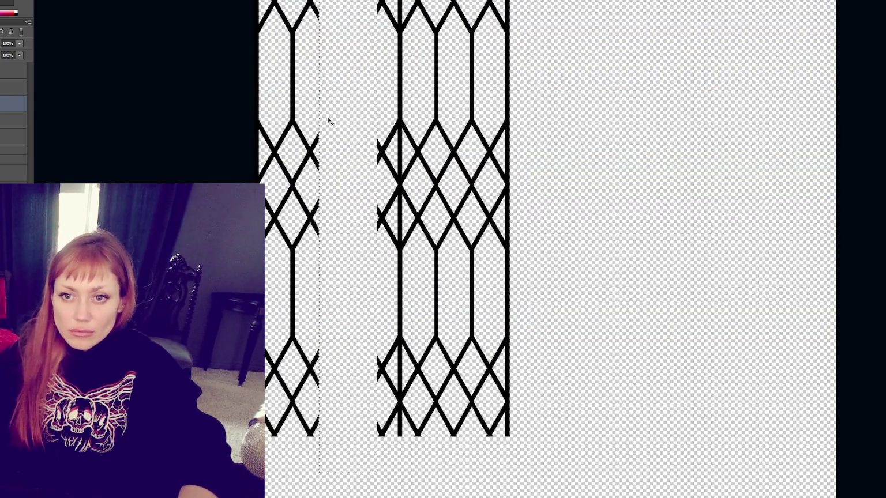
pyautogui.hotkey('ctrl', 'z')
pyautogui.hotkey('ctrl', 'z')
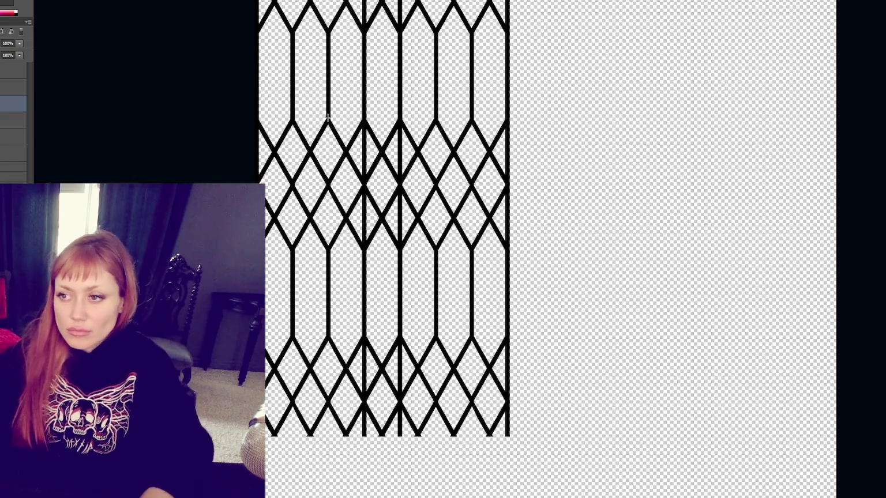
pyautogui.hotkey('ctrl', 'z')
pyautogui.hotkey('ctrl', 'z')
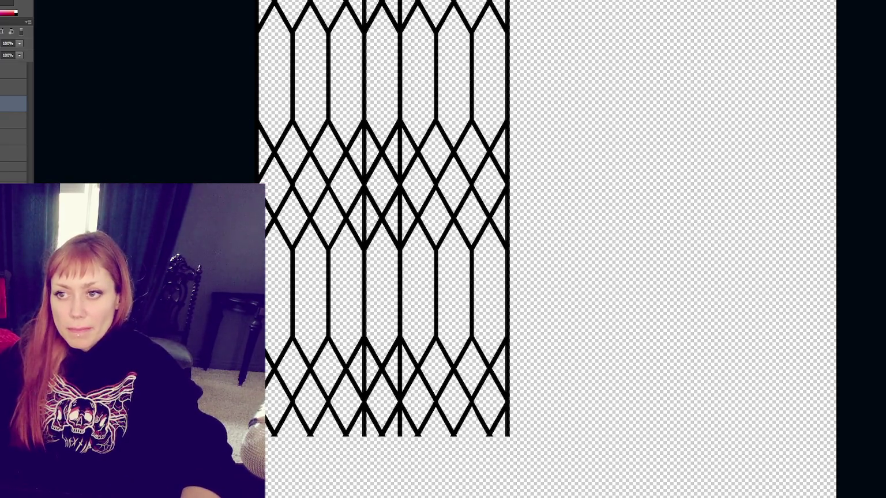
pyautogui.moveTo(307, 457)
pyautogui.mouseDown()
pyautogui.moveTo(418, 58)
pyautogui.moveTo(342, 200)
pyautogui.moveTo(373, 194)
pyautogui.moveTo(375, 254)
pyautogui.mouseUp()
pyautogui.scroll(-5, 439, 231)
# Erase the doubled stripe at the seam and drag another lattice copy to extend the pattern.
pyautogui.moveTo(447, 162)
pyautogui.mouseDown()
pyautogui.moveTo(403, 277)
pyautogui.moveTo(427, 326)
pyautogui.moveTo(397, 325)
pyautogui.mouseUp()
pyautogui.scroll(-4, 415, 300)
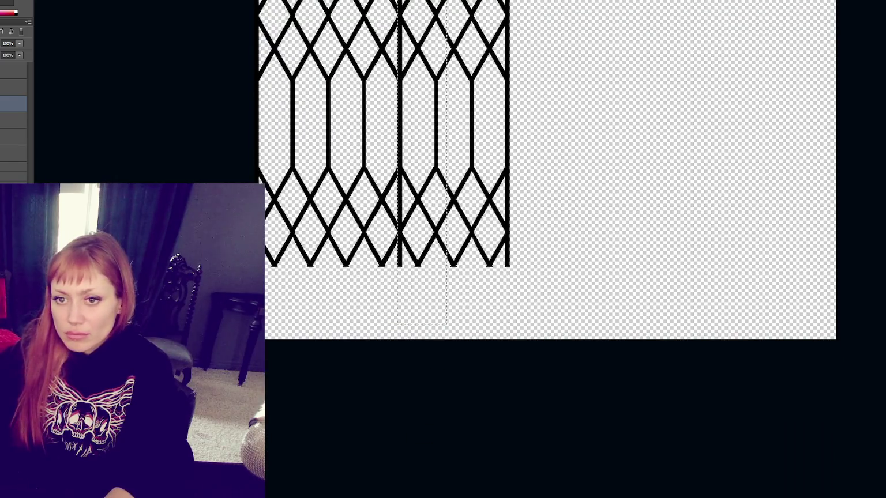
pyautogui.press('Delete')
pyautogui.hotkey('ctrl', 'd')
pyautogui.scroll(5, 554, 173)
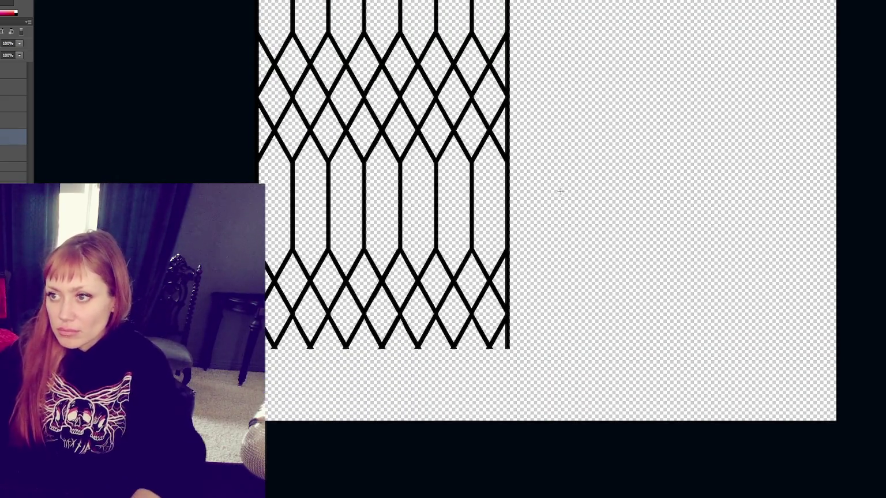
pyautogui.scroll(3, 541, 154)
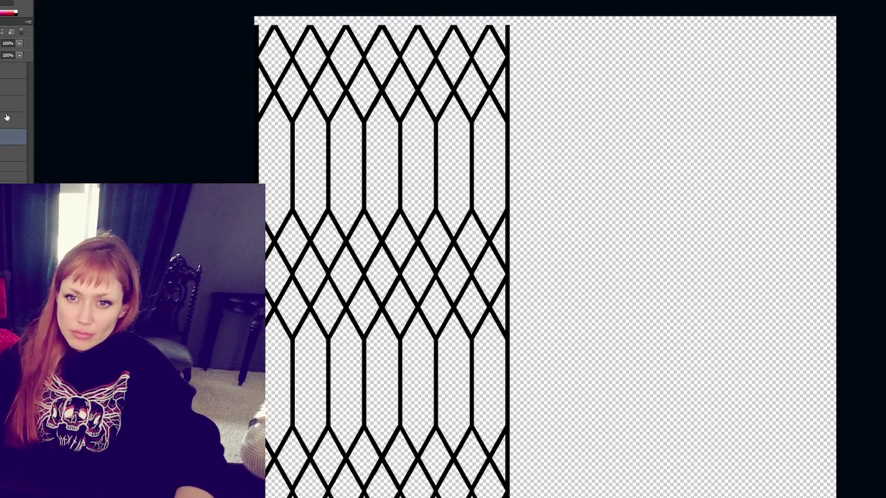
pyautogui.hotkey('ctrl', 'e')
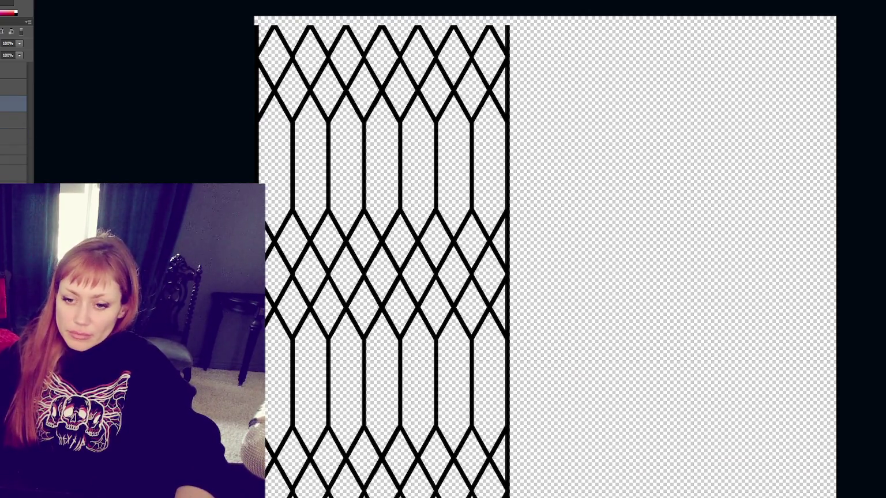
pyautogui.moveTo(401, 346); pyautogui.dragTo(617, 345)
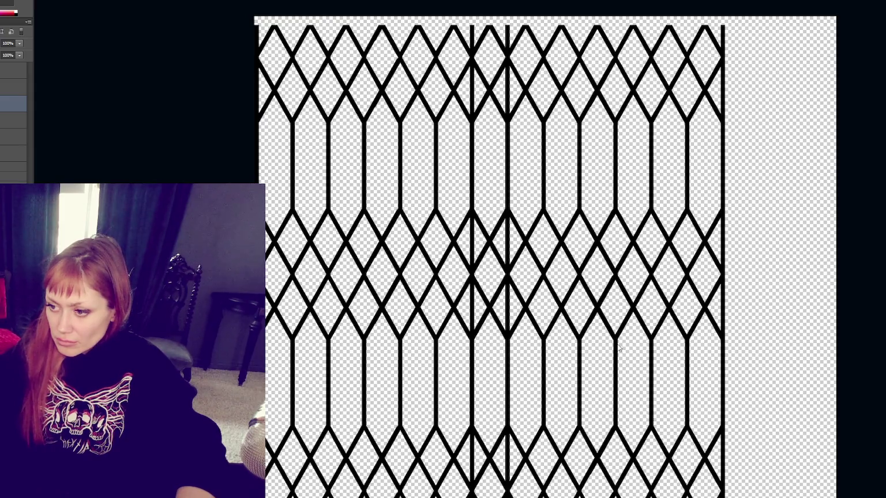
# Erase the doubled vertical bar at the seam on the upper lattice layer.
pyautogui.scroll(-3, 311, 141)
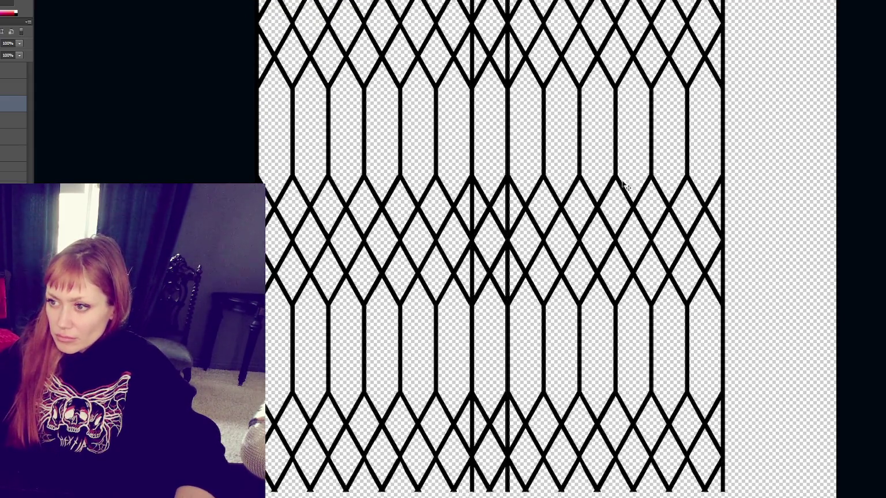
pyautogui.moveTo(432, 2); pyautogui.dragTo(500, 497)
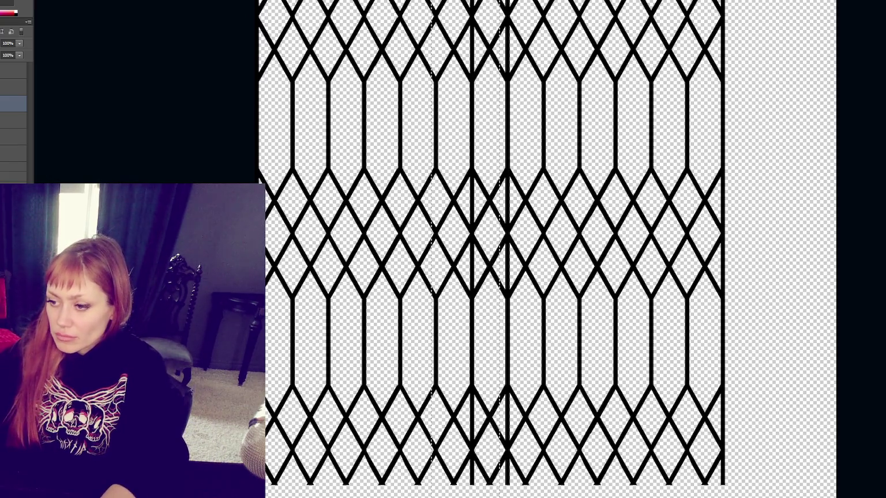
pyautogui.press('Delete')
pyautogui.click(3, 136)
pyautogui.moveTo(539, 1)
pyautogui.mouseDown()
pyautogui.moveTo(504, 337)
pyautogui.moveTo(504, 497)
pyautogui.mouseUp()
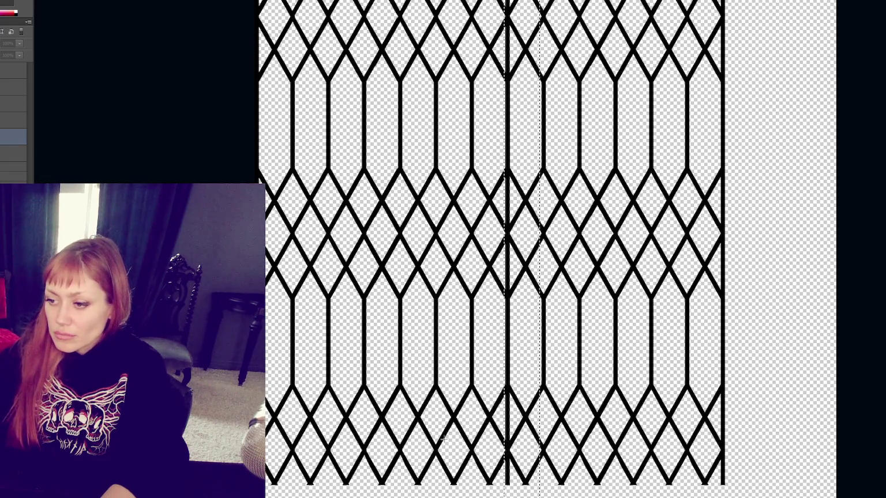
pyautogui.hotkey('ctrl', 'z')
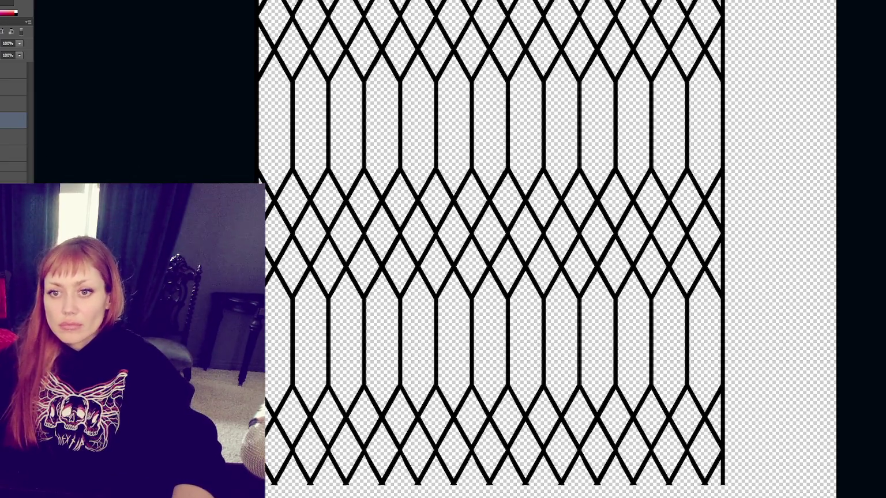
pyautogui.hotkey('alt', '[')
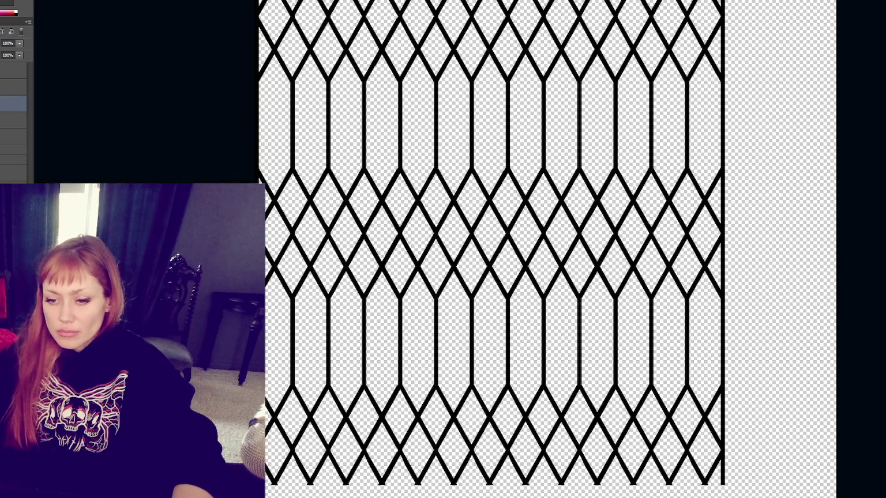
# Undo the misplaced lattice copies and shift the lattice 8 px right with Free Transform.
pyautogui.moveTo(360, 297)
pyautogui.mouseDown()
pyautogui.moveTo(877, 306)
pyautogui.moveTo(785, 304)
pyautogui.mouseUp()
pyautogui.hotkey('ctrl', 'z')
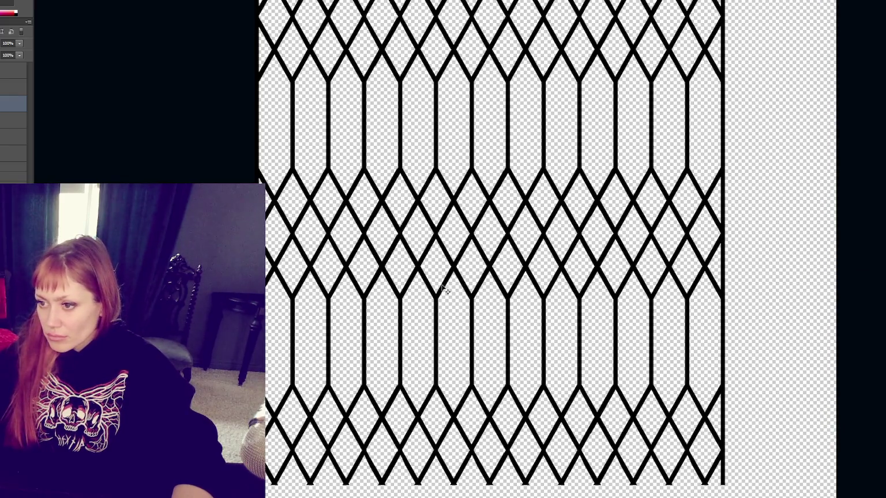
pyautogui.moveTo(438, 298); pyautogui.dragTo(851, 292)
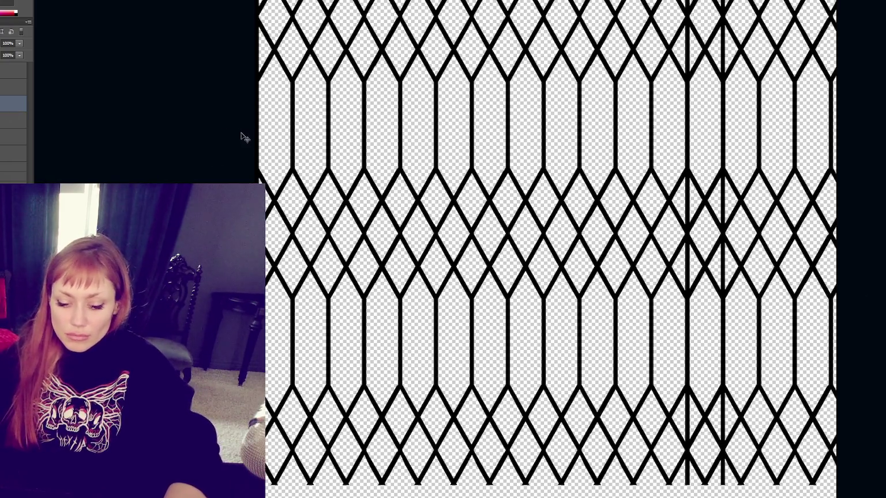
pyautogui.hotkey('ctrl', 'z')
pyautogui.hotkey('ctrl', 'alt', 'z')
pyautogui.hotkey('ctrl', 'alt', 'z')
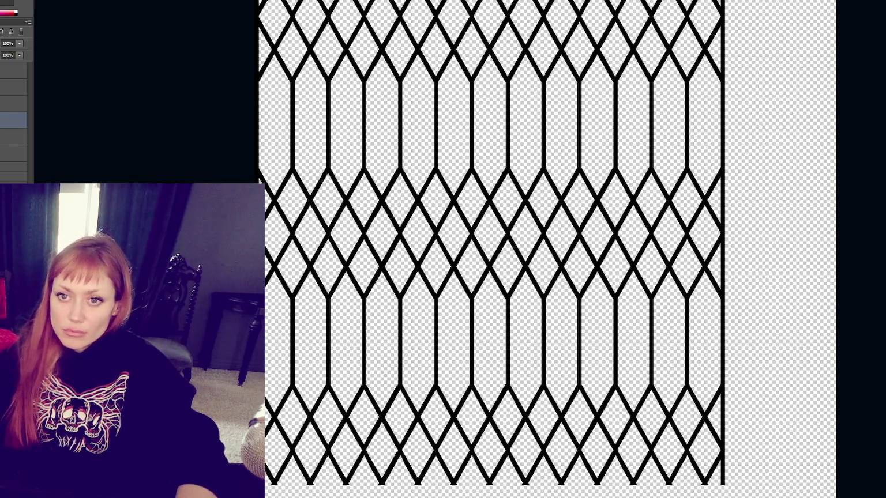
pyautogui.hotkey('ctrl', 't')
pyautogui.moveTo(654, 239)
pyautogui.mouseDown()
pyautogui.moveTo(632, 263)
pyautogui.moveTo(718, 262)
pyautogui.mouseUp()
pyautogui.press('Return')
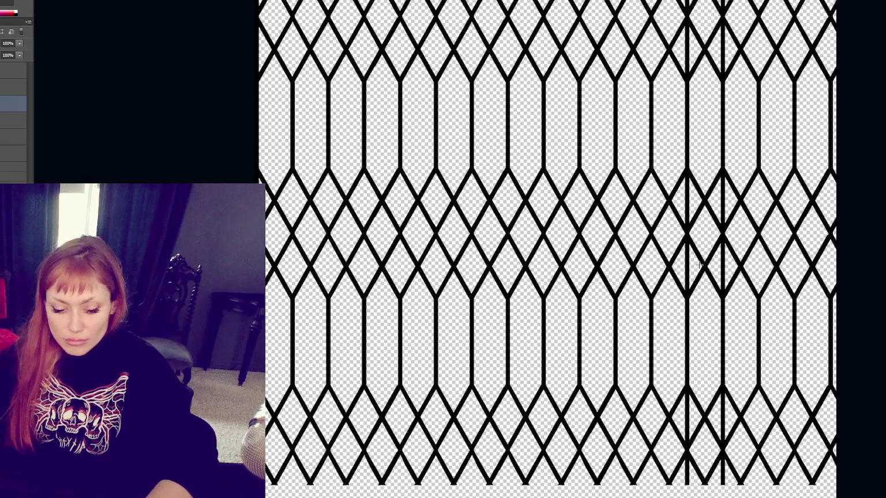
# Nudge the right lattice copy left three times and delete the doubled bar at the join.
pyautogui.press('Left')
pyautogui.press('Left')
pyautogui.press('Left')
pyautogui.press('Left')
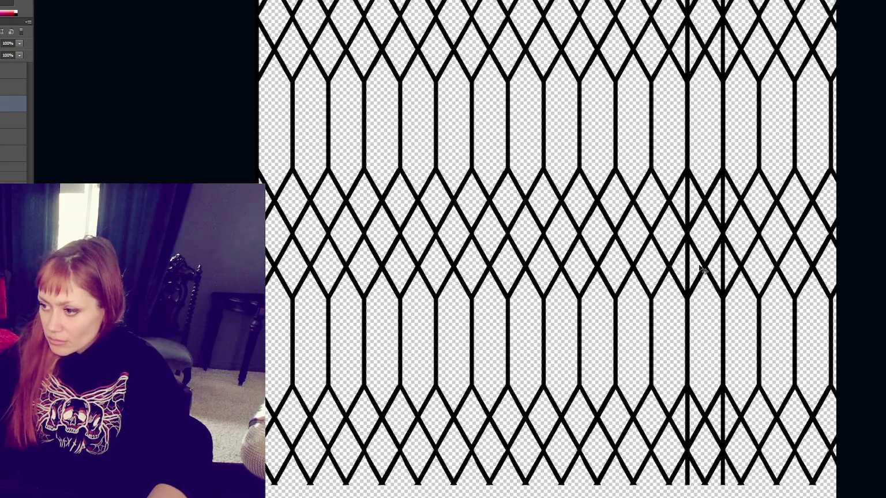
pyautogui.press('Left')
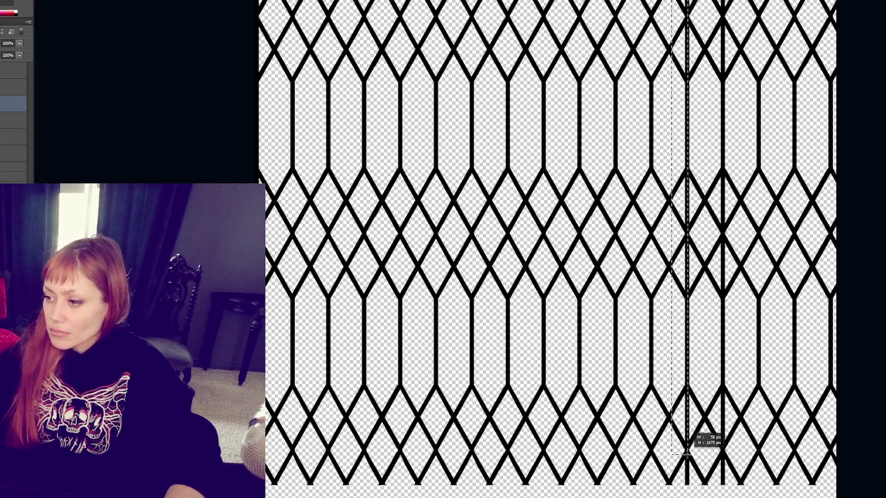
pyautogui.press('Left')
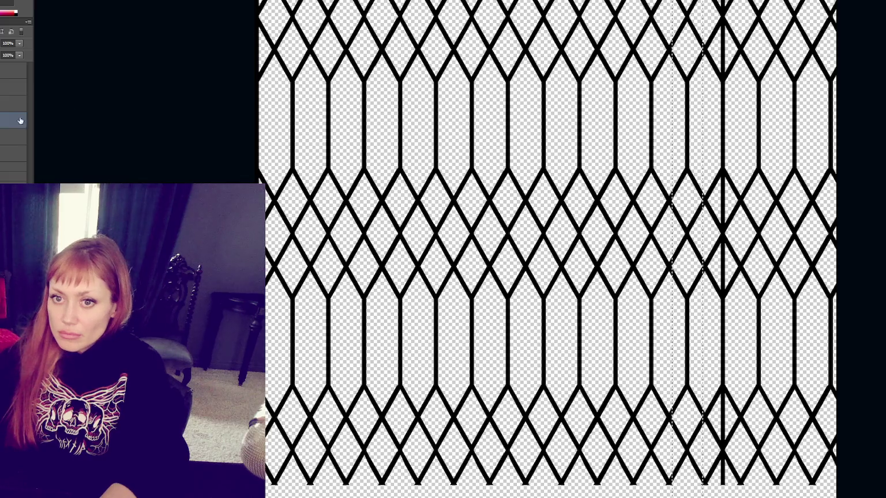
pyautogui.moveTo(750, 148); pyautogui.dragTo(722, 484)
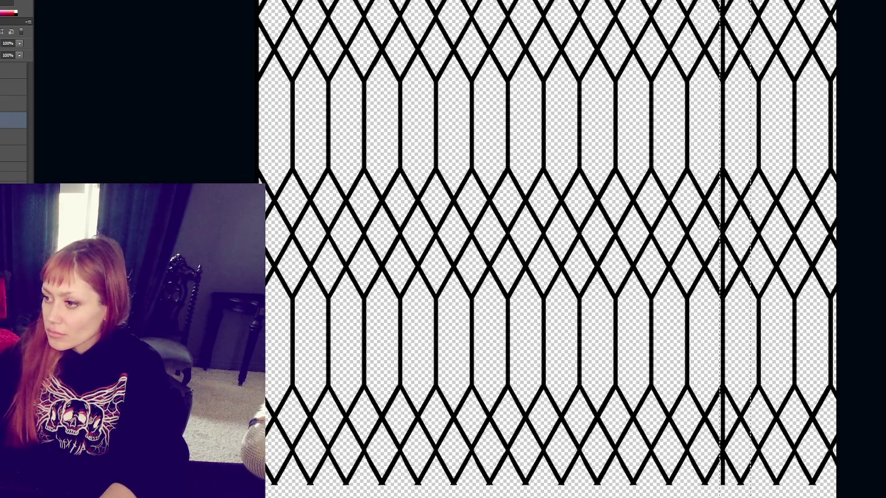
pyautogui.press('Delete')
pyautogui.hotkey('ctrl', 'd')
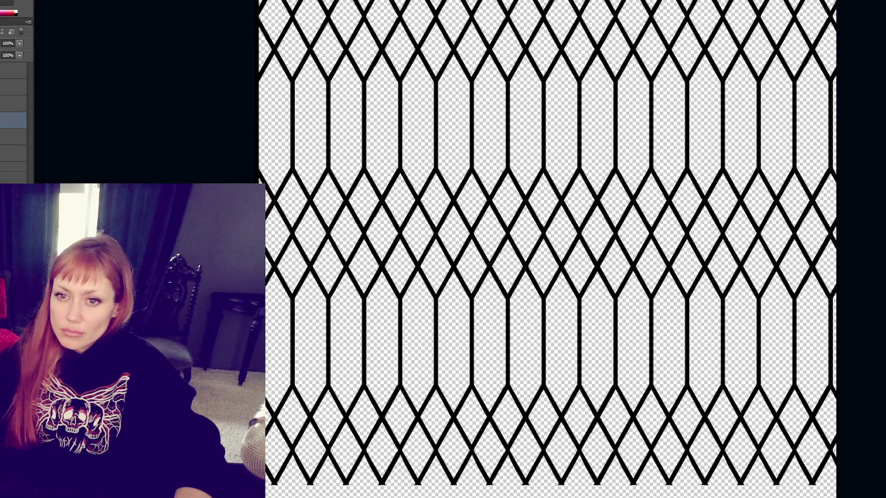
# Nudge the upper lattice layer about one pixel to the left.
pyautogui.click(17, 104)
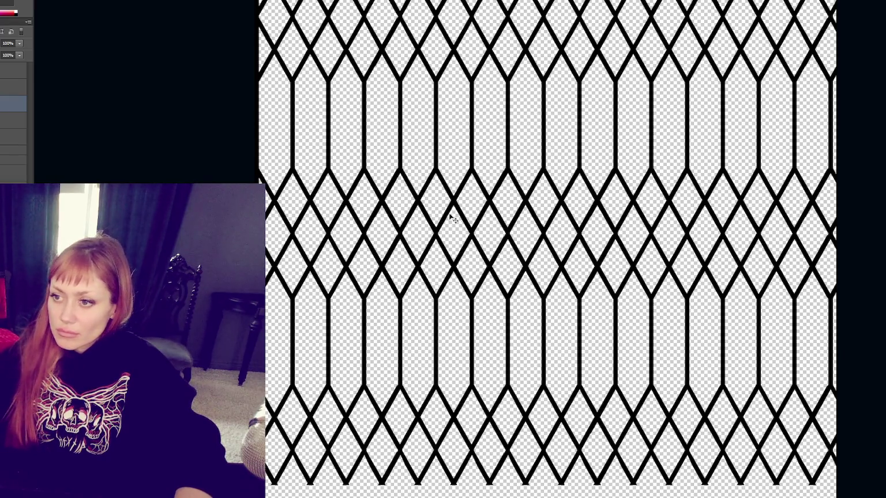
pyautogui.moveTo(420, 202); pyautogui.dragTo(417, 203)
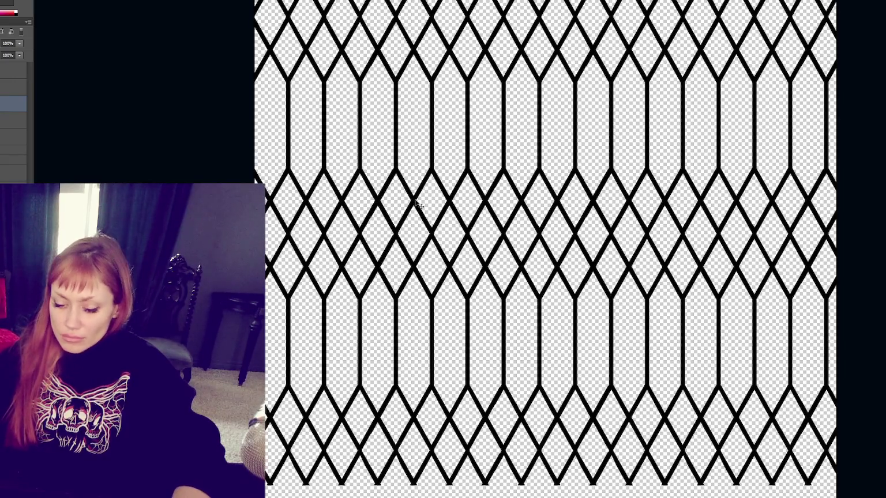
pyautogui.press('Left')
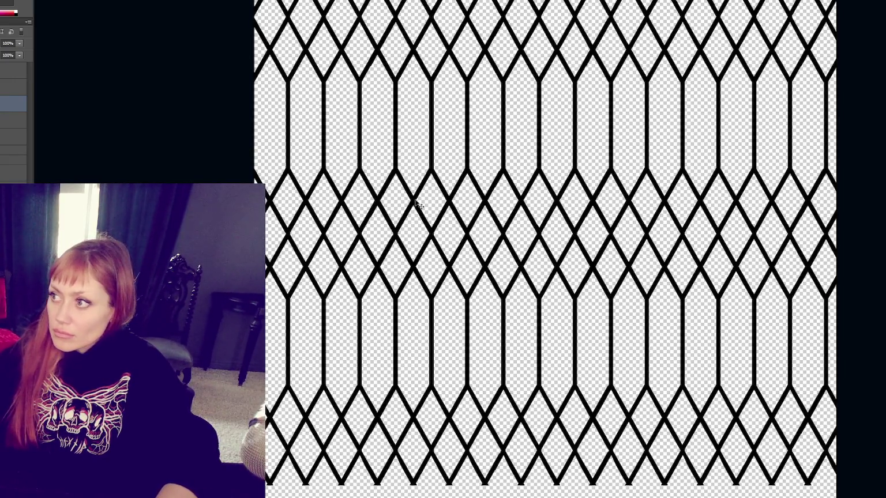
pyautogui.hotkey('ctrl', 't')
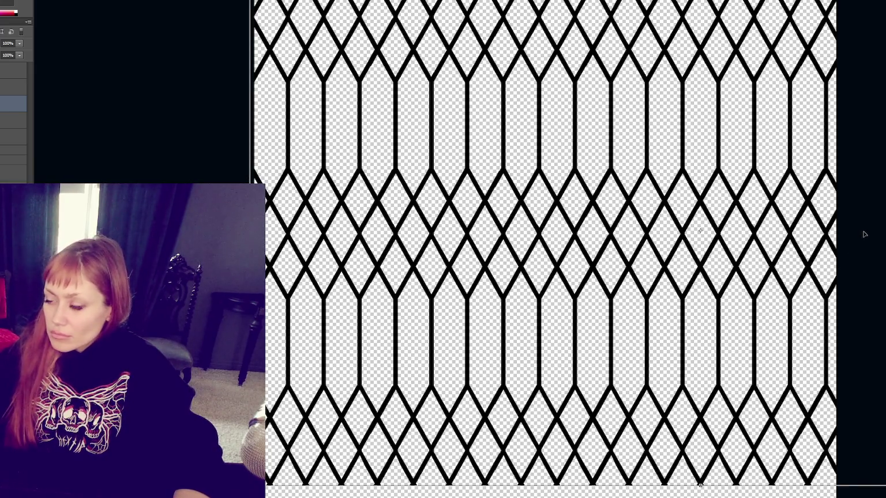
# Shift the lattice about 7 px right, then 3 px back left, and apply the transform.
pyautogui.hotkey('ctrl', '-')
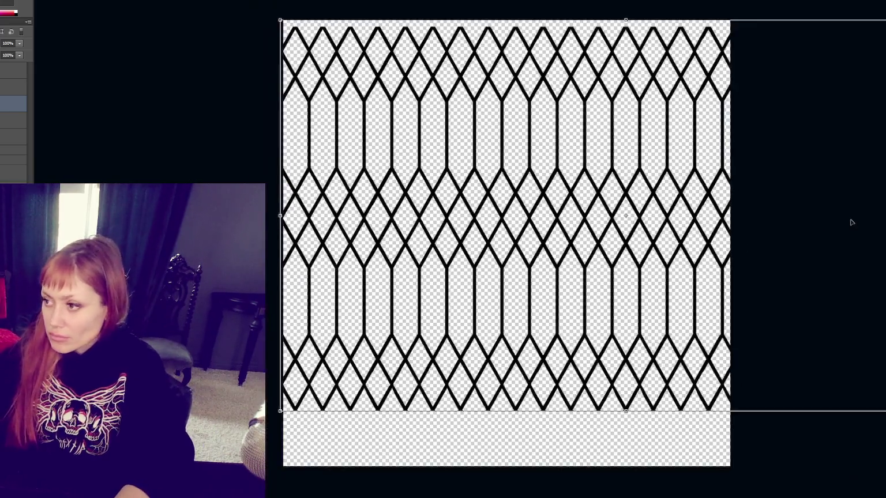
pyautogui.press('Right')
pyautogui.press('Right')
pyautogui.press('Right')
pyautogui.press('Right')
pyautogui.press('Right')
pyautogui.press('Right')
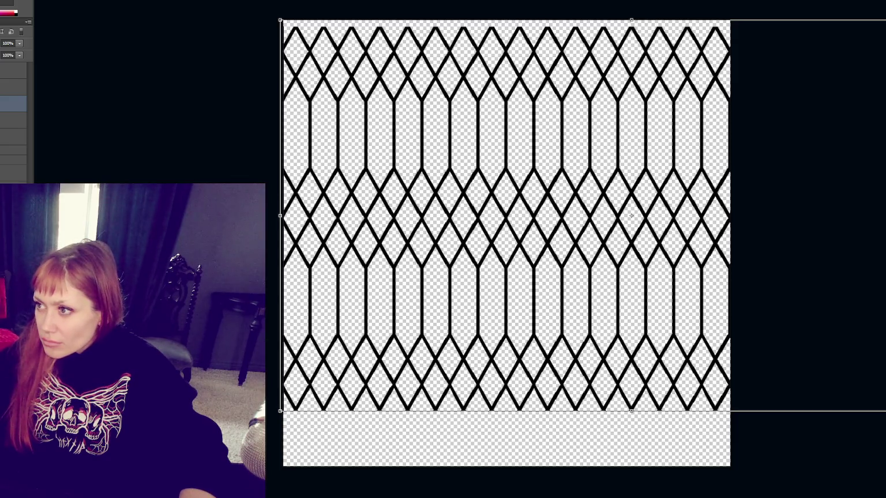
pyautogui.moveTo(623, 238); pyautogui.dragTo(617, 243)
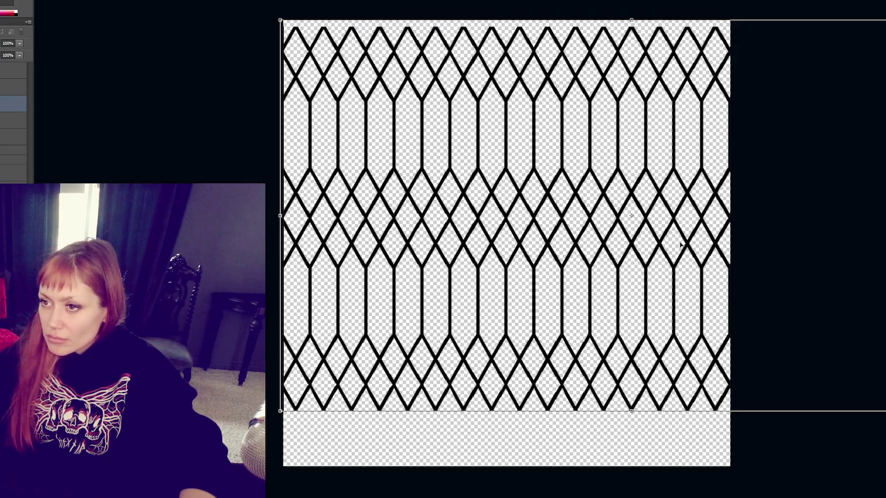
pyautogui.press('Return')
# Save the lattice pattern as a PSD, accepting Maximize Compatibility.
pyautogui.hotkey('ctrl', 's')
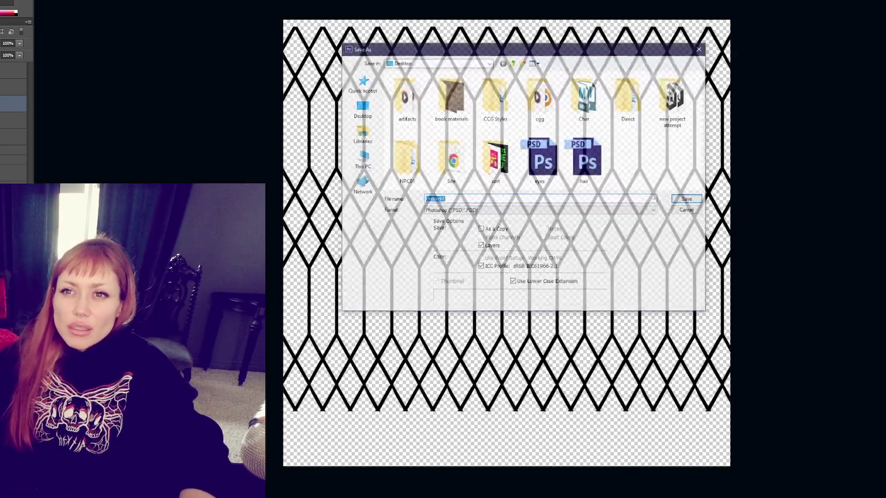
pyautogui.press('Escape')
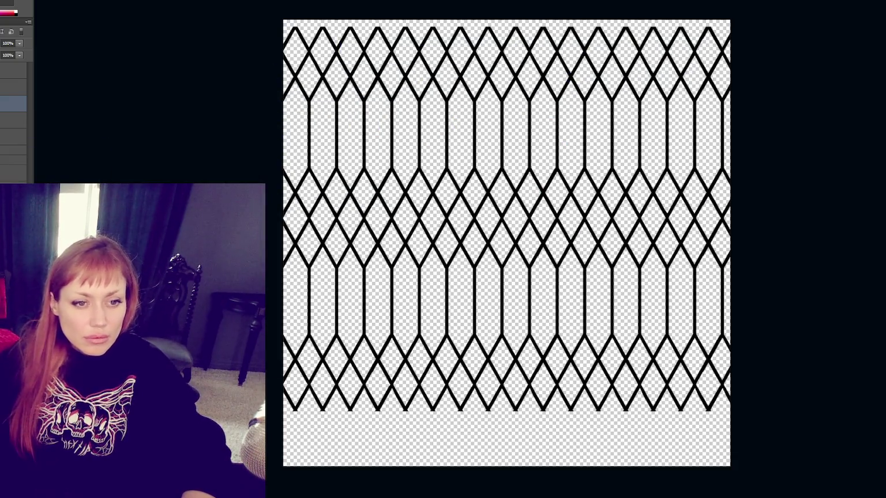
pyautogui.click(552, 128)
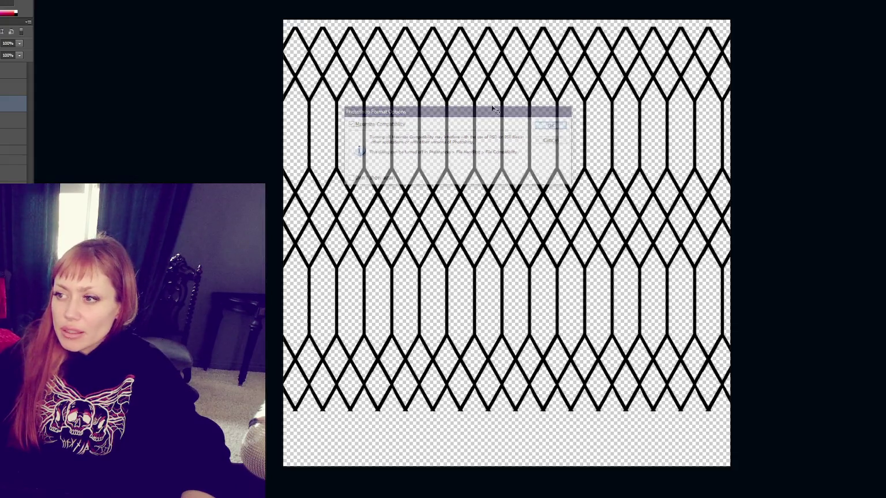
# Show the Swatches panel from the Window menu, then browse the Edit menu without choosing anything.
pyautogui.hotkey('alt', 'w')
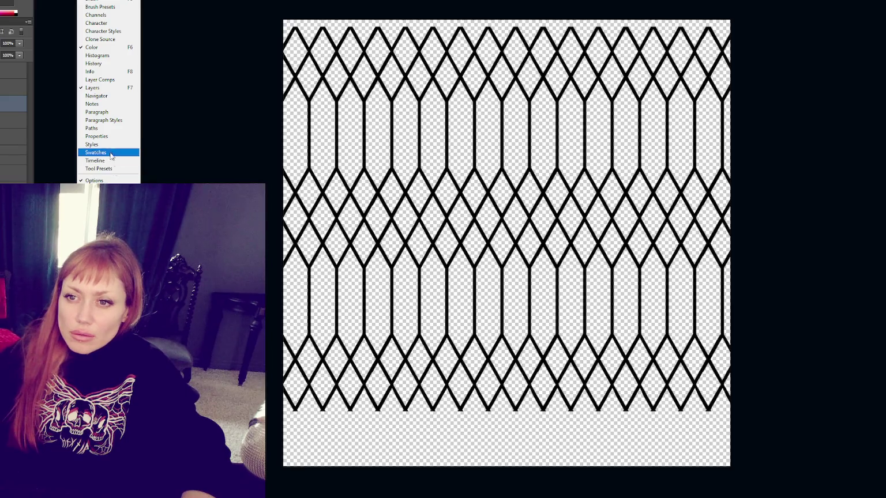
pyautogui.click(119, 38)
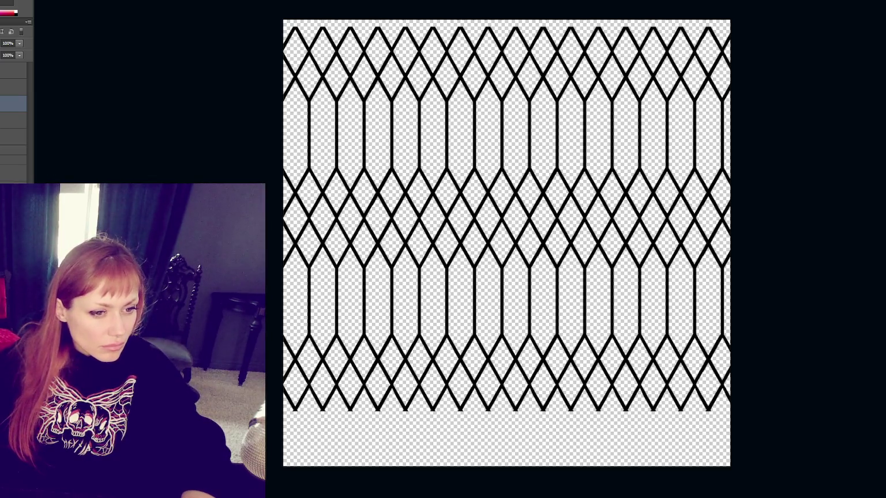
pyautogui.hotkey('alt', 'e')
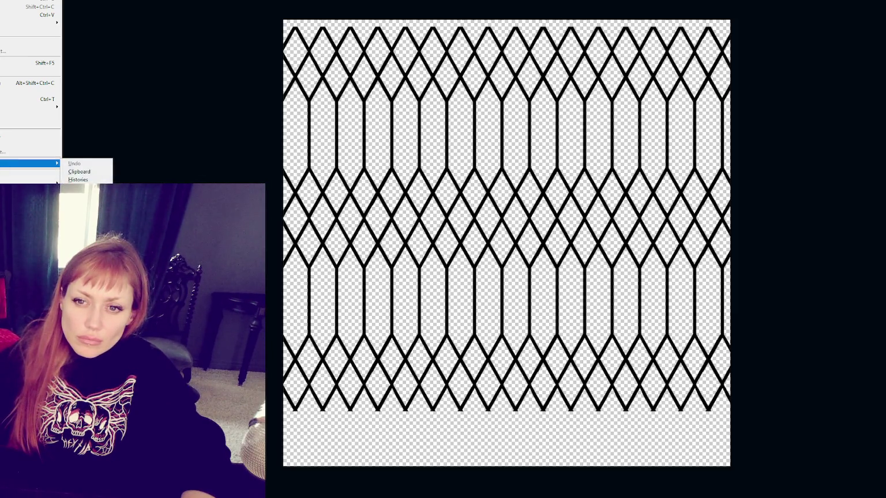
pyautogui.moveTo(29, 183)
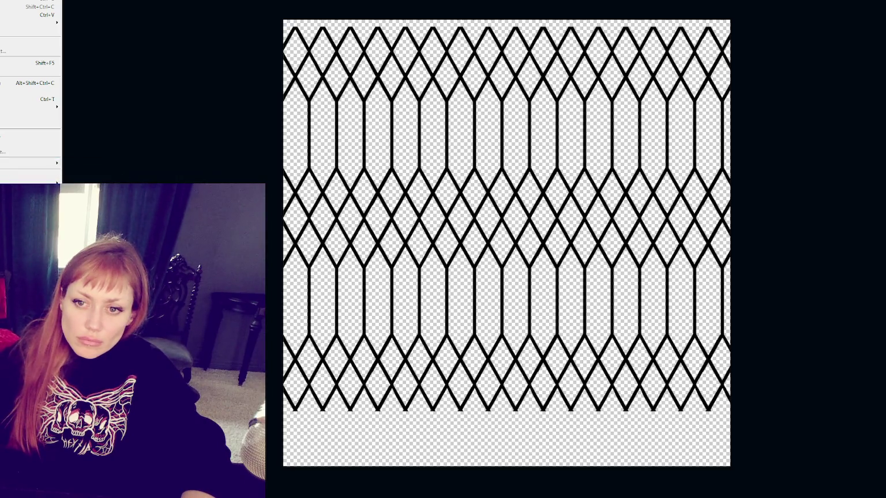
pyautogui.moveTo(29, 107)
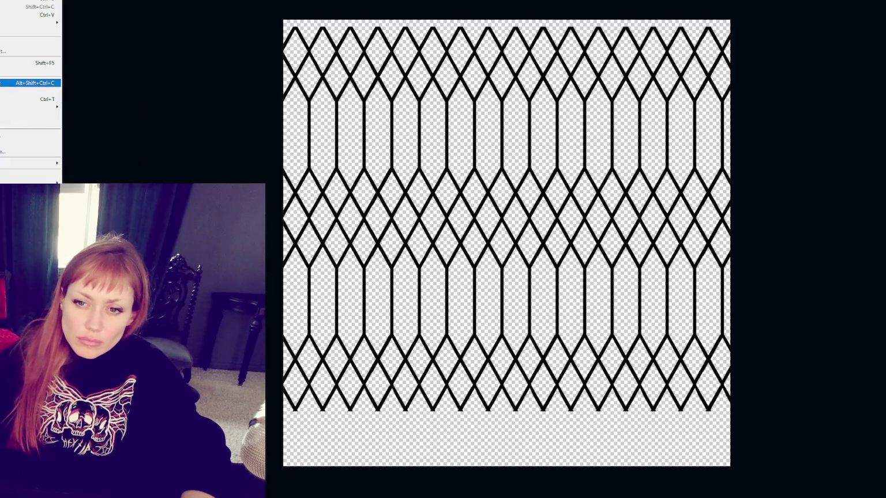
pyautogui.press('Escape')
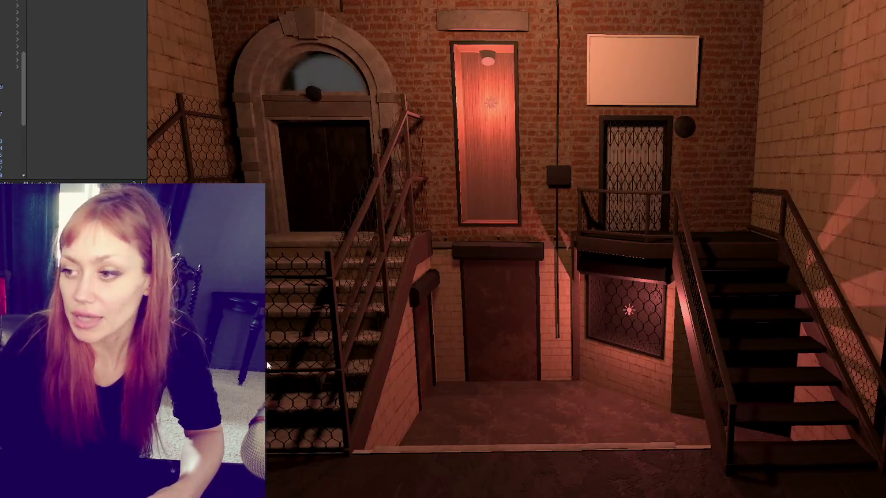
# Zoom out of the Scene view to review the lattice door.
pyautogui.scroll(-3, 381, 257)
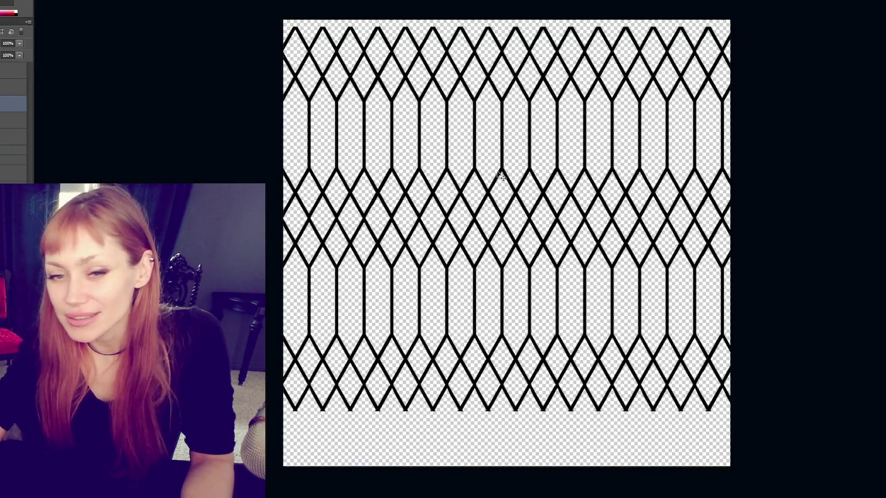
# Nudge the lattice a few pixels left, enter Free Transform, and zoom in on the pattern.
pyautogui.press('Right')
pyautogui.press('Right')
pyautogui.press('Right')
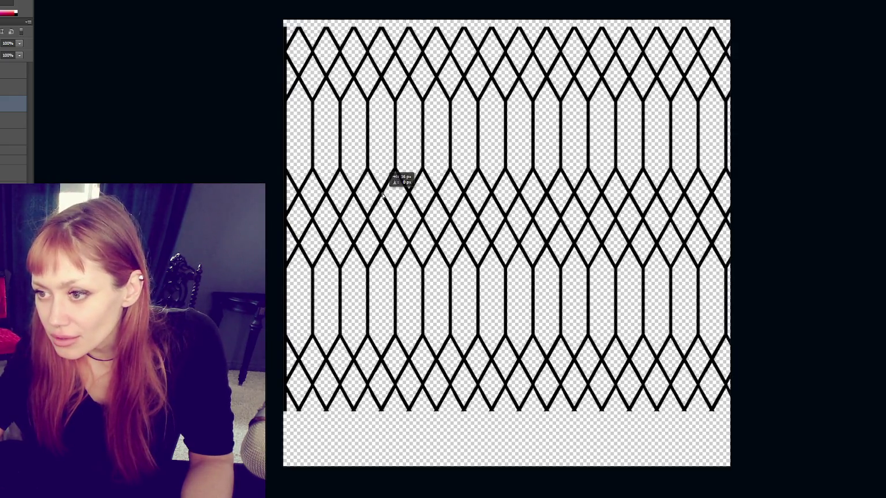
pyautogui.hotkey('ctrl', 'z')
pyautogui.hotkey('ctrl', 'z')
pyautogui.press('Left')
pyautogui.press('Left')
pyautogui.press('Left')
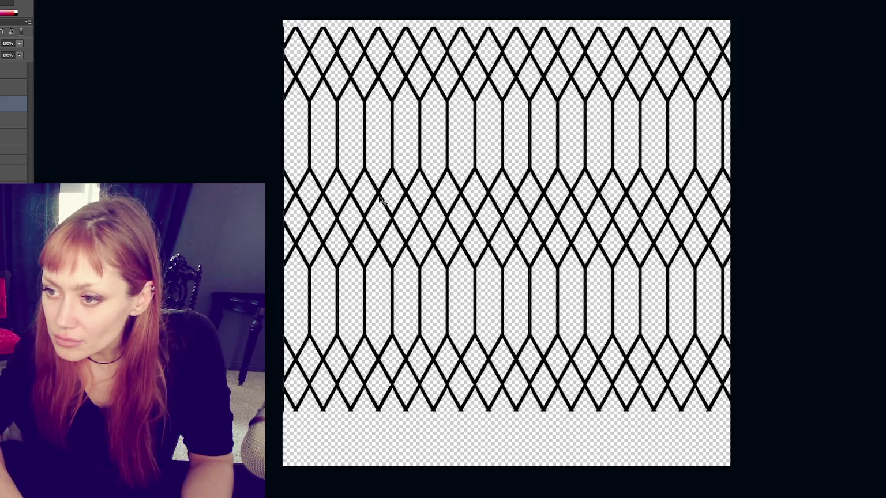
pyautogui.hotkey('ctrl', 't')
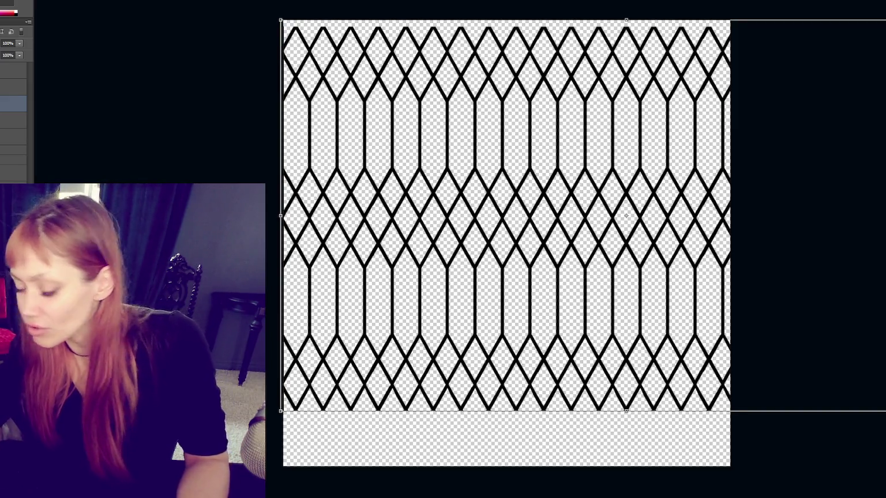
pyautogui.hotkey('ctrl', '+')
pyautogui.hotkey('ctrl', '+')
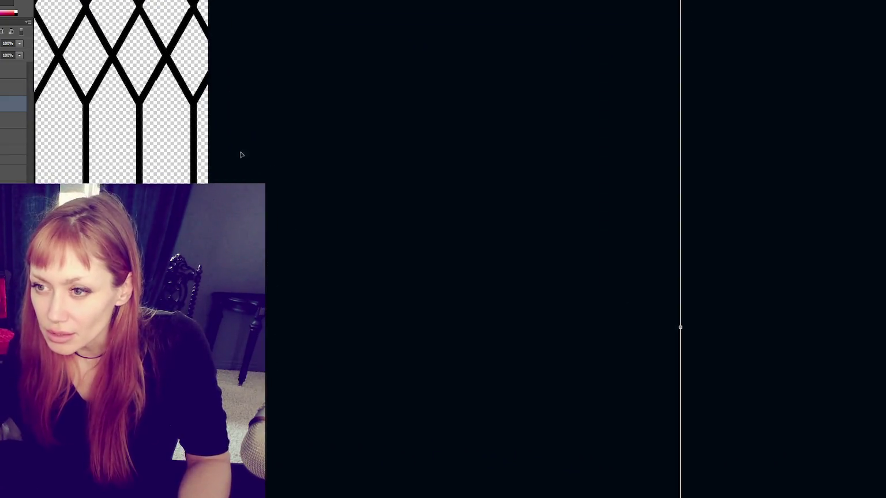
# Stretch the black lattice wider and nudge it pixel by pixel into horizontal alignment.
pyautogui.moveTo(681, 327)
pyautogui.mouseDown()
pyautogui.moveTo(699, 324)
pyautogui.moveTo(515, 264)
pyautogui.mouseUp()
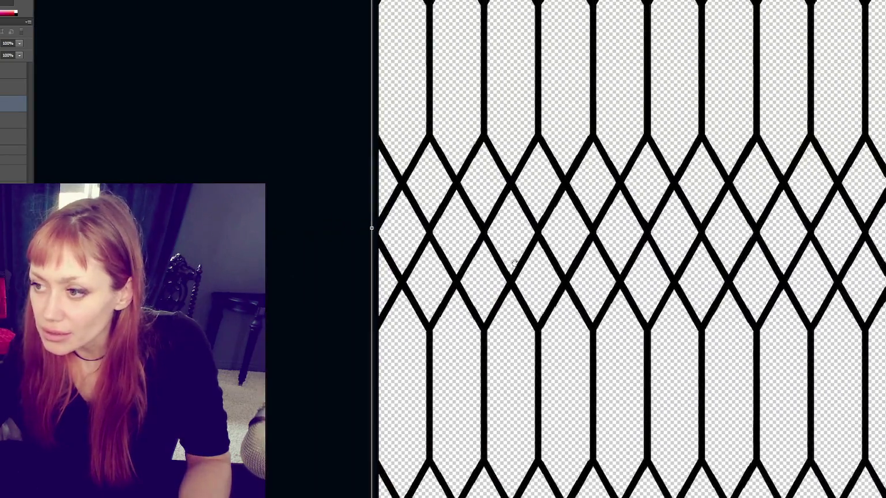
pyautogui.moveTo(425, 254); pyautogui.dragTo(426, 257)
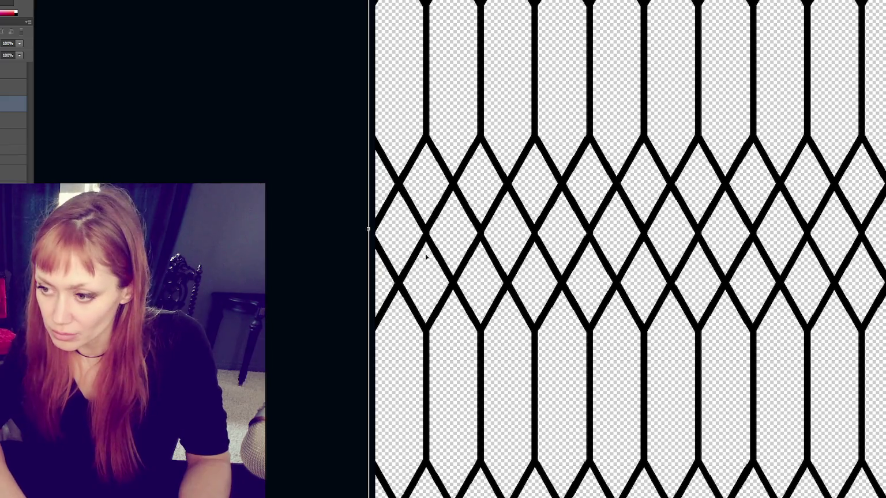
pyautogui.press('Left')
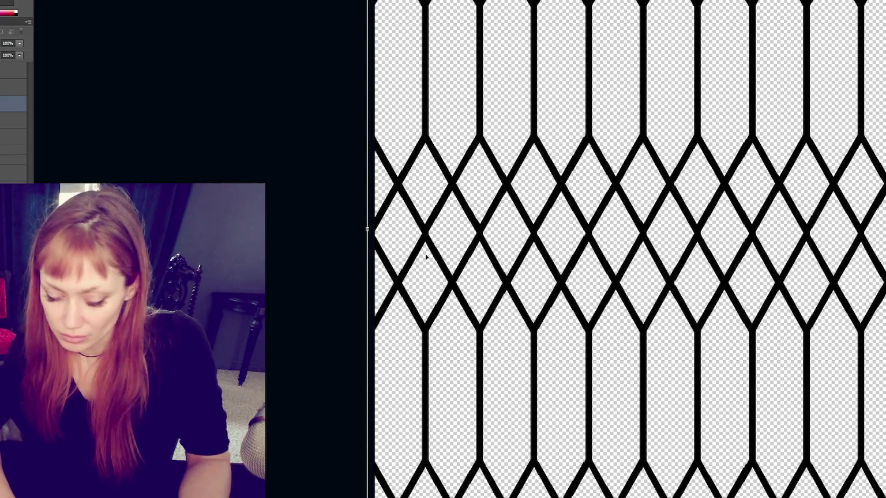
pyautogui.press('Right')
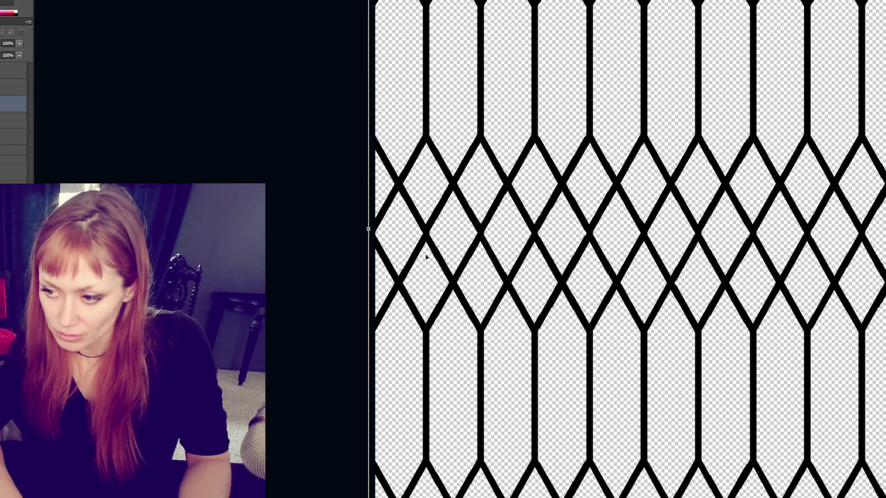
pyautogui.hscroll(5, 683, 191)
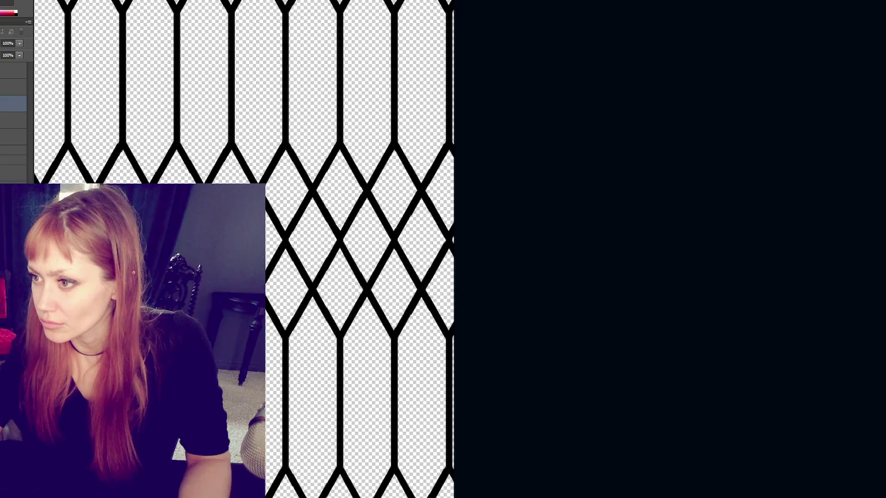
pyautogui.press('Right')
pyautogui.press('Left')
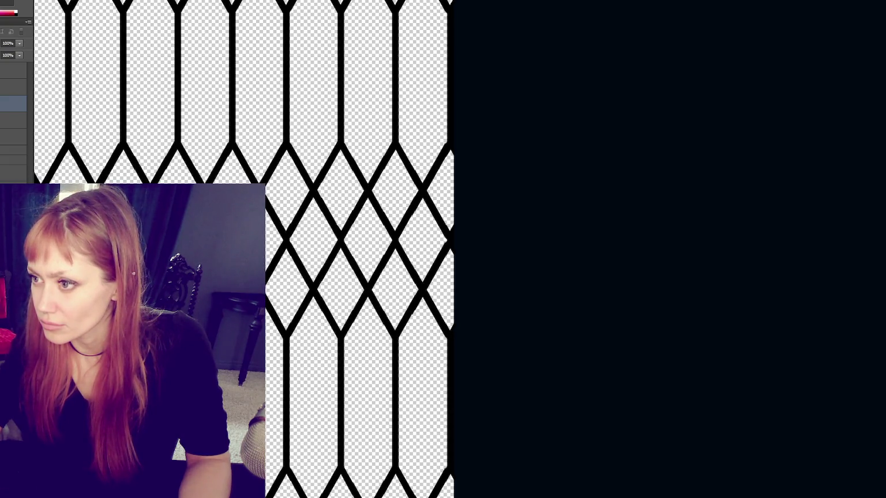
pyautogui.press('Left')
pyautogui.press('Left')
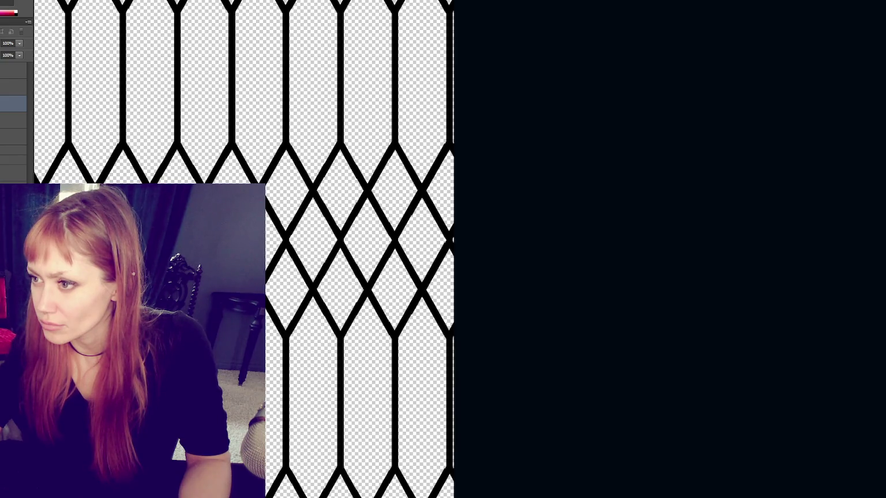
# Widen the lattice from its left edge to about 3214 px, then fit the canvas in view.
pyautogui.hscroll(-10, 380, 274)
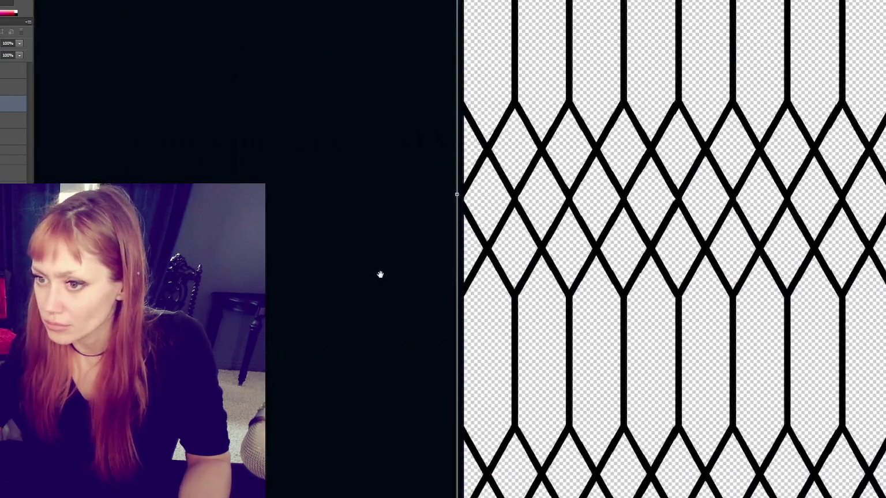
pyautogui.hscroll(-2, 380, 275)
pyautogui.moveTo(554, 189); pyautogui.dragTo(554, 190)
pyautogui.hscroll(10, 554, 190)
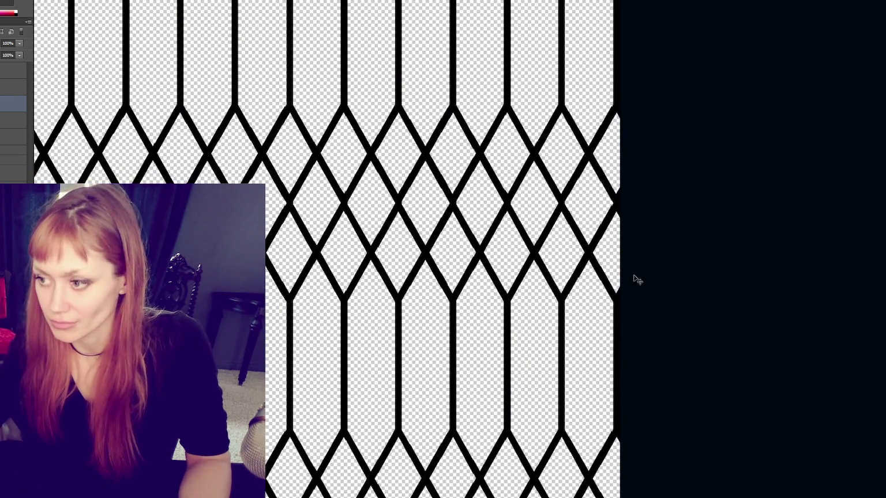
pyautogui.hotkey('ctrl', '0')
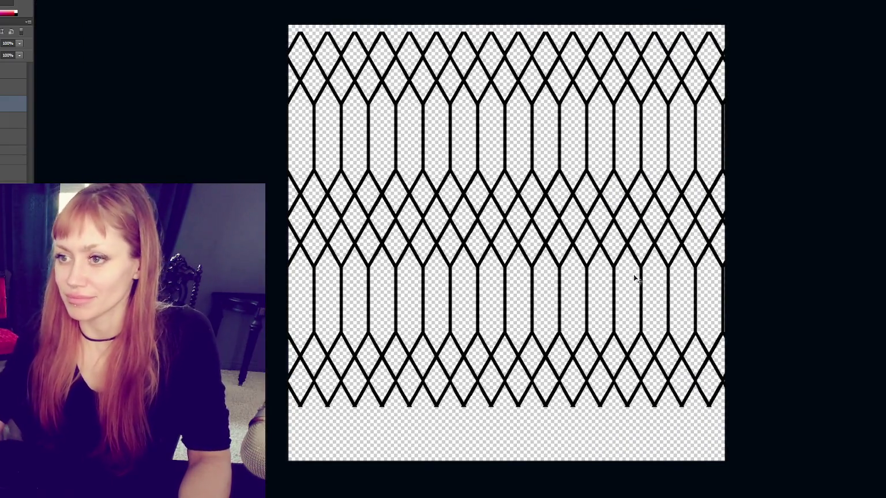
# Nudge the lattice up a pixel and invert it so the bars turn white.
pyautogui.press('Up')
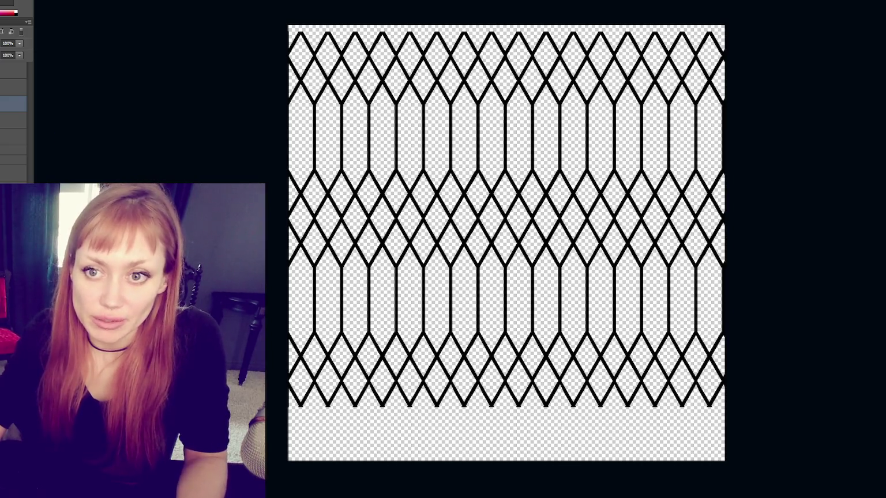
pyautogui.doubleClick(23, 106)
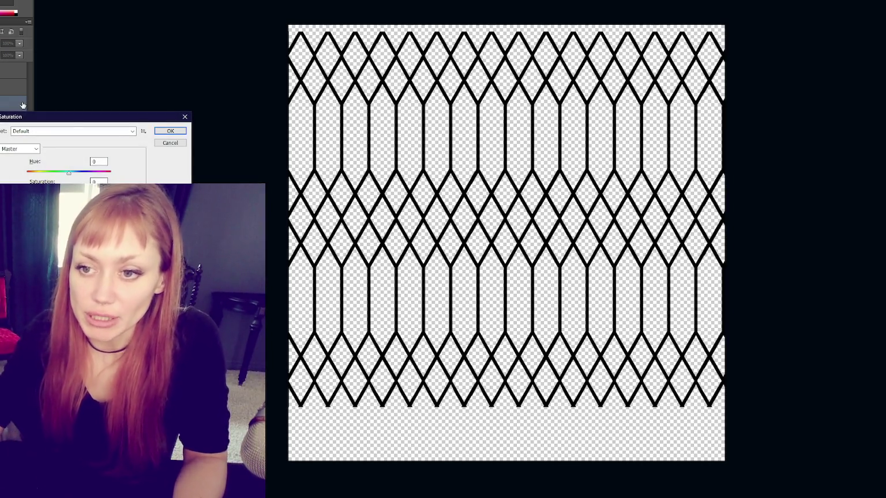
pyautogui.click(181, 149)
pyautogui.hotkey('ctrl', 'i')
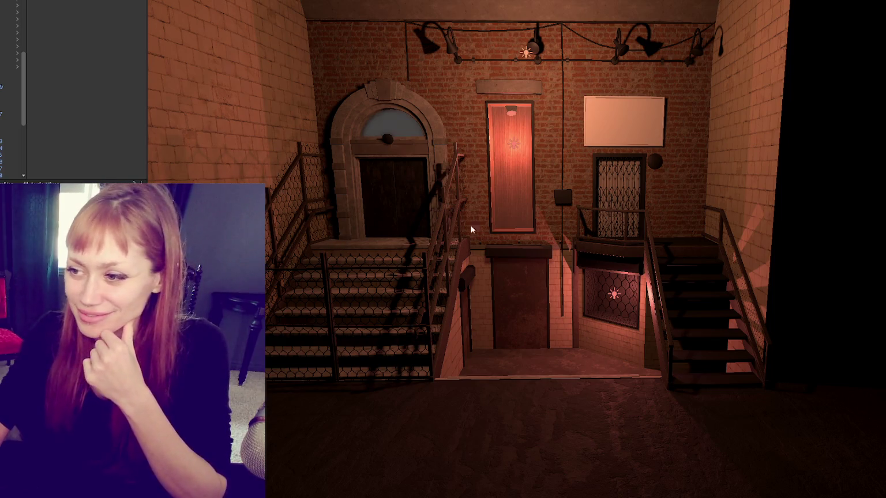
# Frame the upstairs door in the Scene view to inspect its white lattice gate up close.
pyautogui.click(581, 284)
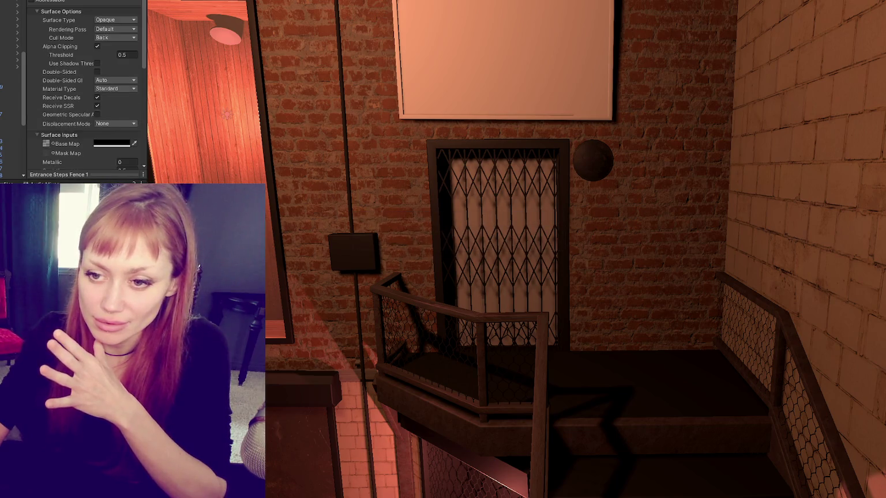
pyautogui.scroll(-4, 49, 47)
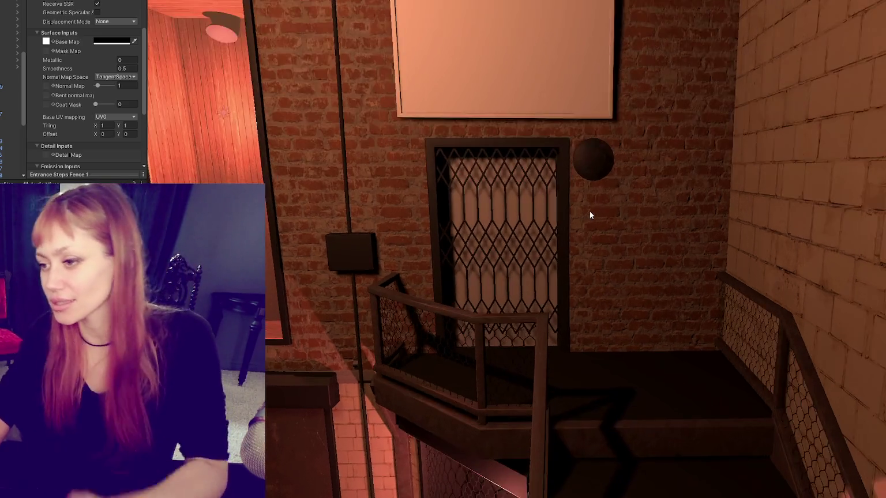
pyautogui.scroll(3, 590, 211)
pyautogui.scroll(-3, 615, 233)
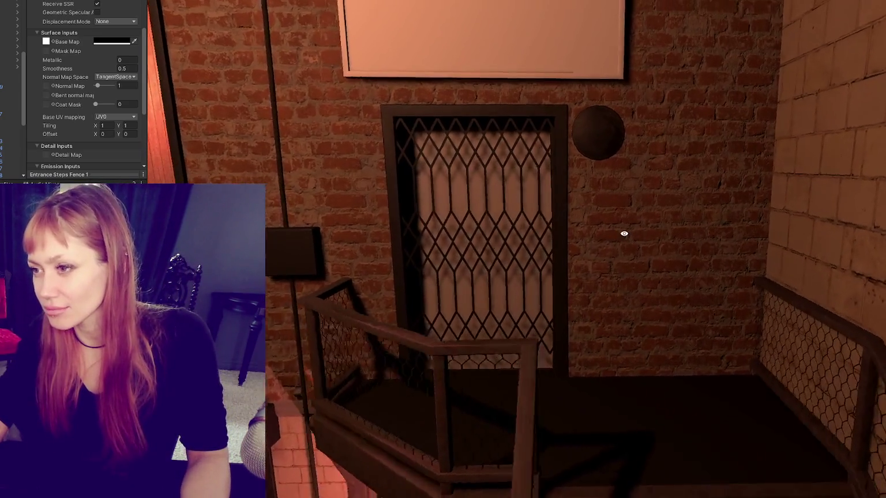
pyautogui.hotkey('alt', 'Tab')
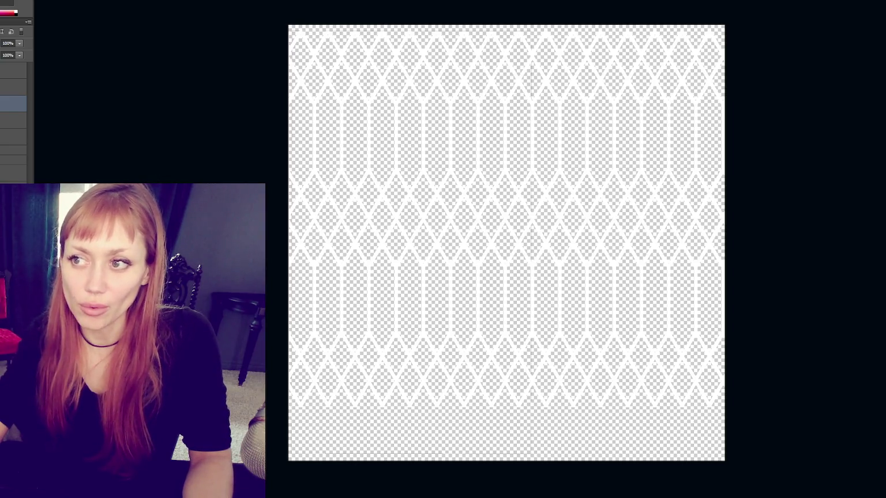
# Stretch the white lattice down to the canvas bottom over a temporary black backdrop, then hide the backdrop.
pyautogui.hotkey('alt', 'Tab')
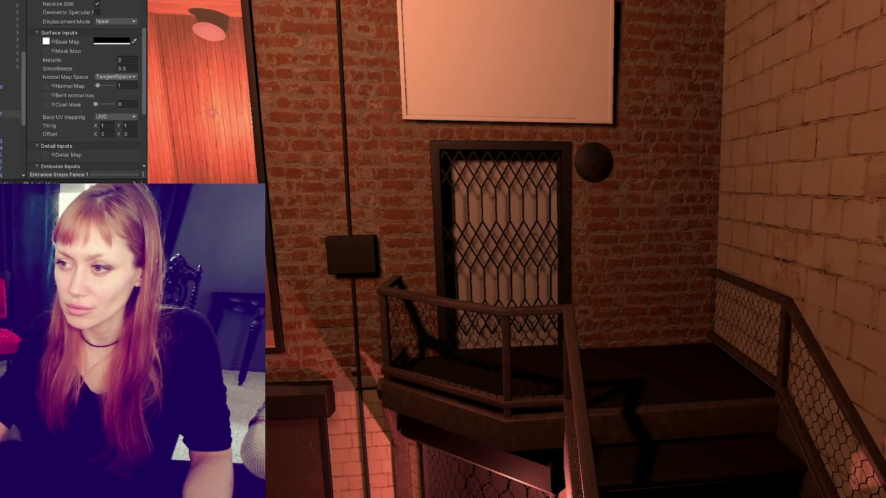
pyautogui.hotkey('alt', 'Tab')
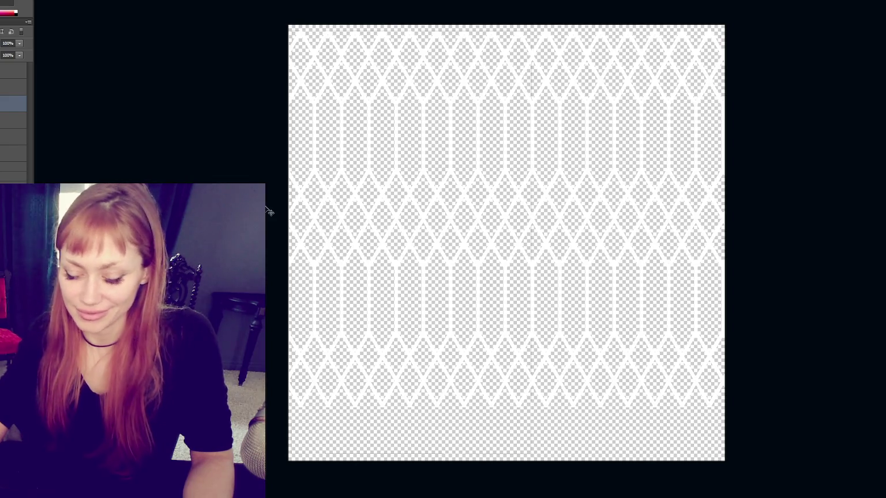
pyautogui.hotkey('ctrl', '-')
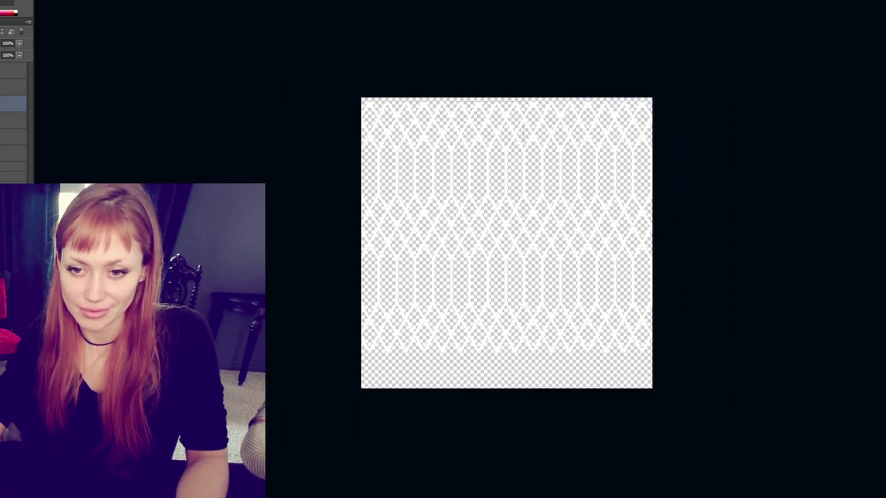
pyautogui.hotkey('alt', 'BackSpace')
pyautogui.hotkey('ctrl', 't')
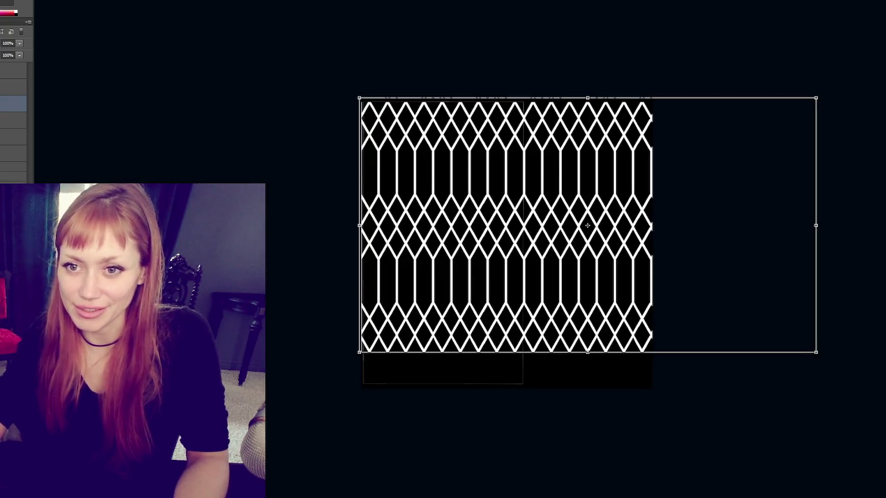
pyautogui.moveTo(587, 352); pyautogui.dragTo(587, 382)
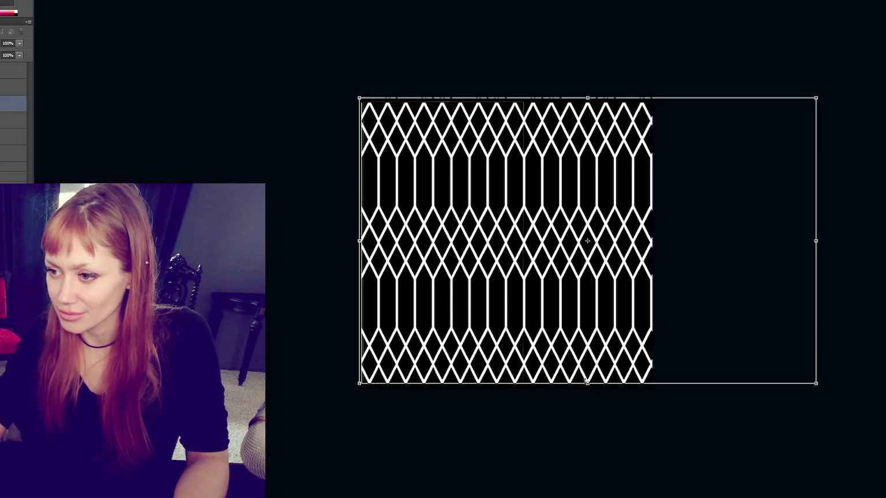
pyautogui.press('Return')
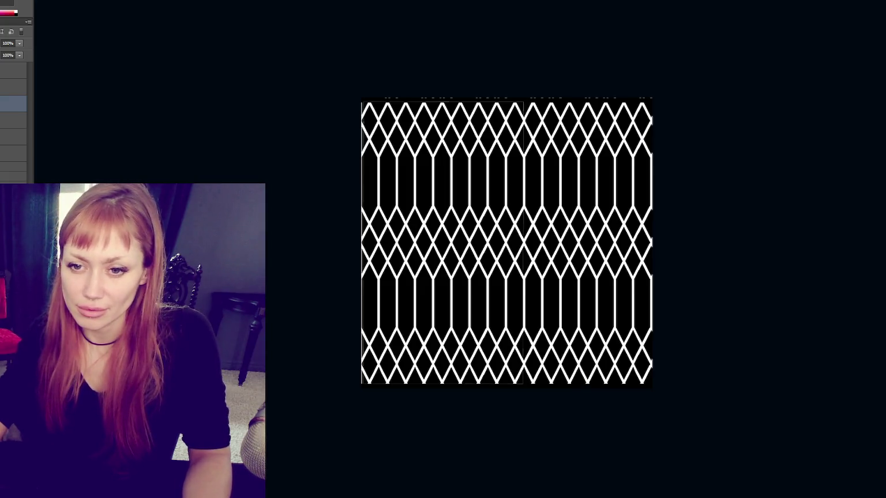
pyautogui.hotkey('ctrl', ',')
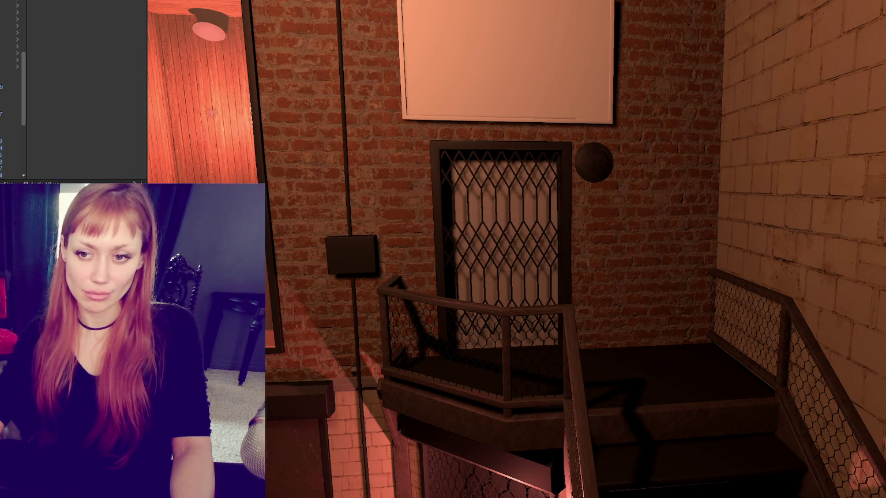
# Orbit and zoom around the lattice door landing and the right-hand stairs to check the gate.
pyautogui.scroll(-3, 50, 88)
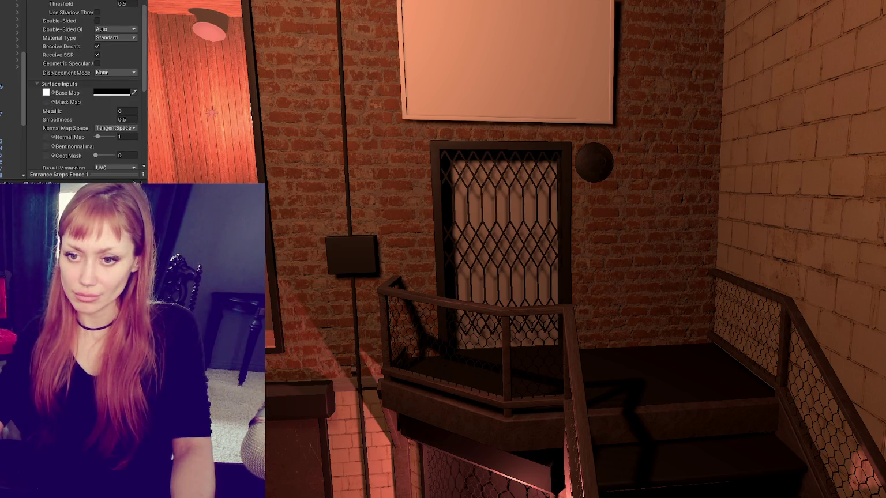
pyautogui.scroll(-2, 54, 58)
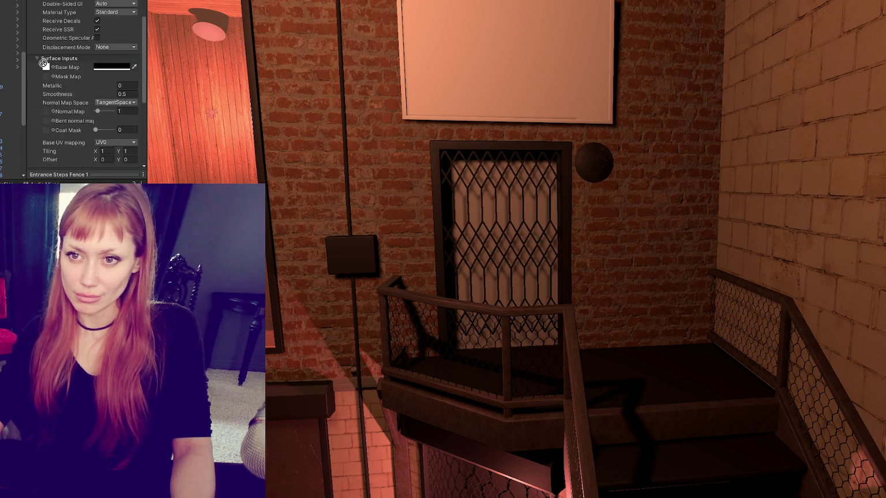
pyautogui.moveTo(589, 265)
pyautogui.mouseDown()
pyautogui.moveTo(583, 279)
pyautogui.moveTo(600, 263)
pyautogui.mouseUp()
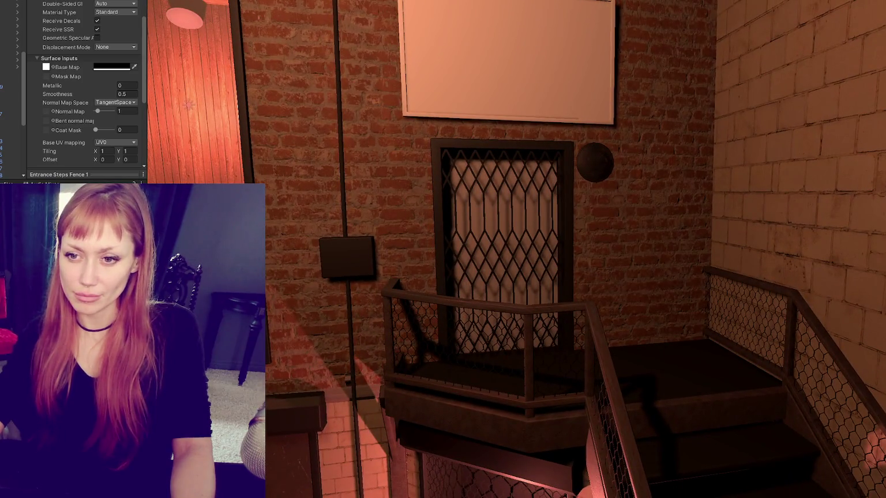
pyautogui.scroll(-6, 536, 260)
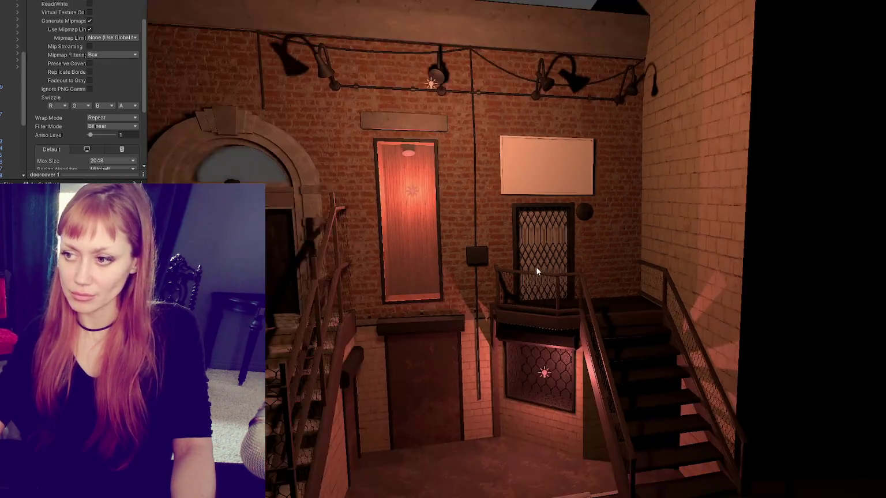
pyautogui.moveTo(536, 260); pyautogui.dragTo(601, 271)
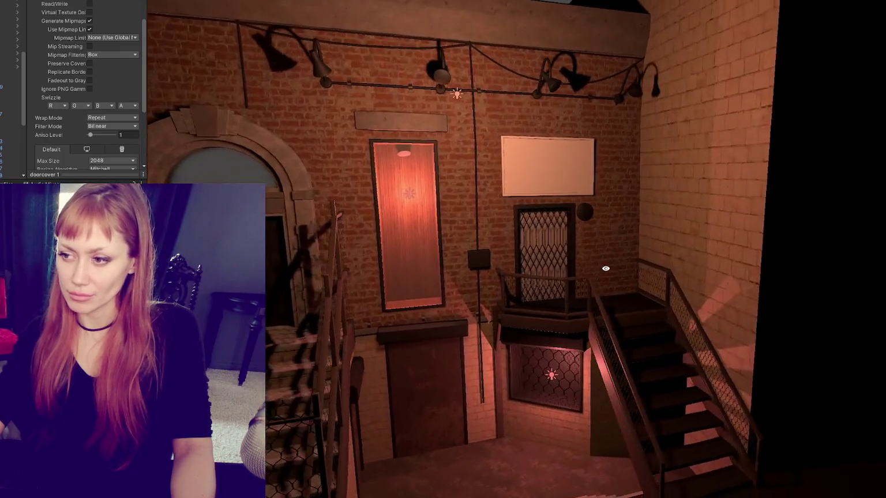
pyautogui.scroll(3, 601, 273)
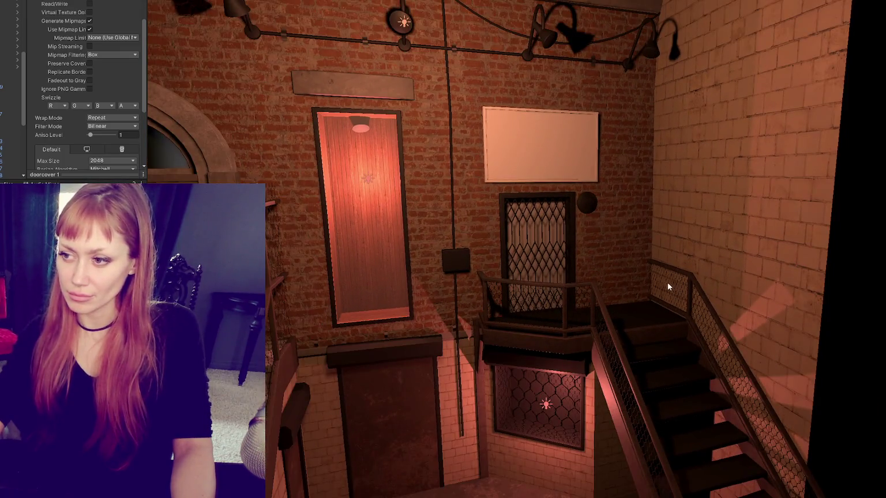
pyautogui.moveTo(599, 218)
pyautogui.mouseDown()
pyautogui.moveTo(625, 259)
pyautogui.moveTo(629, 252)
pyautogui.moveTo(613, 255)
pyautogui.moveTo(560, 167)
pyautogui.moveTo(583, 179)
pyautogui.mouseUp()
pyautogui.scroll(-4, 634, 254)
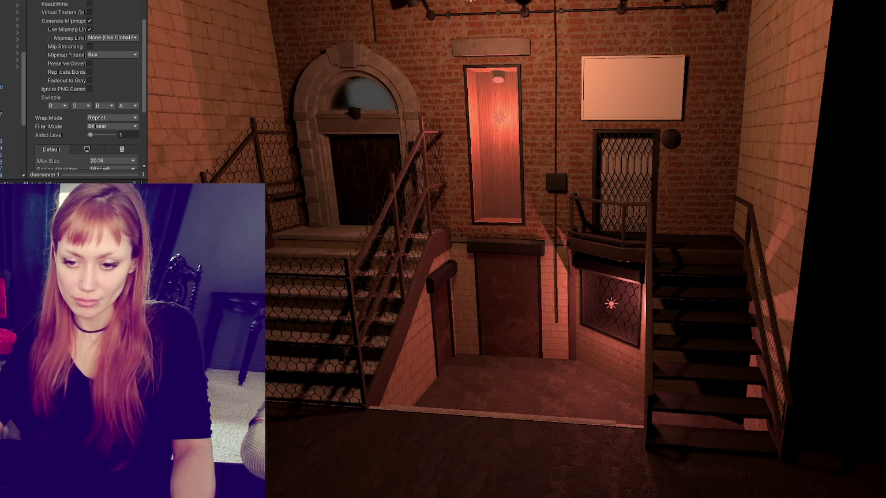
pyautogui.hotkey('alt', 'Tab')
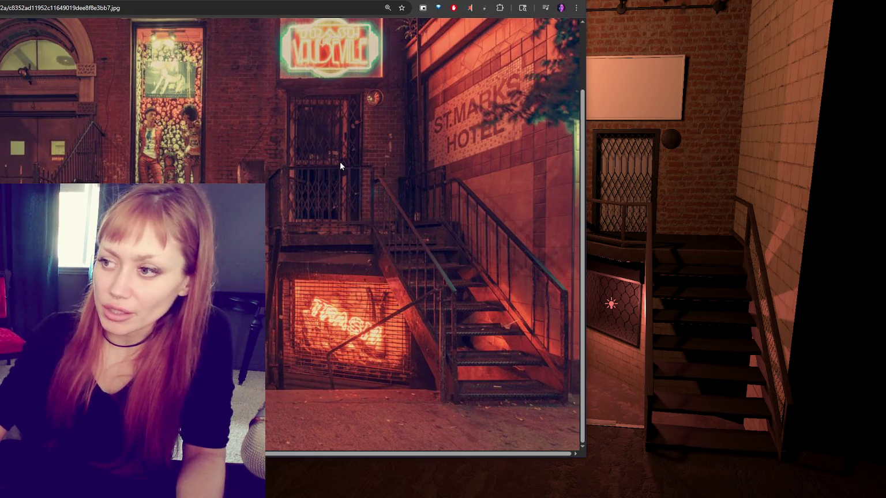
# Compare against the St. Marks Hotel reference photo, then return toward the lattice texture file.
pyautogui.hotkey('alt', 'Tab')
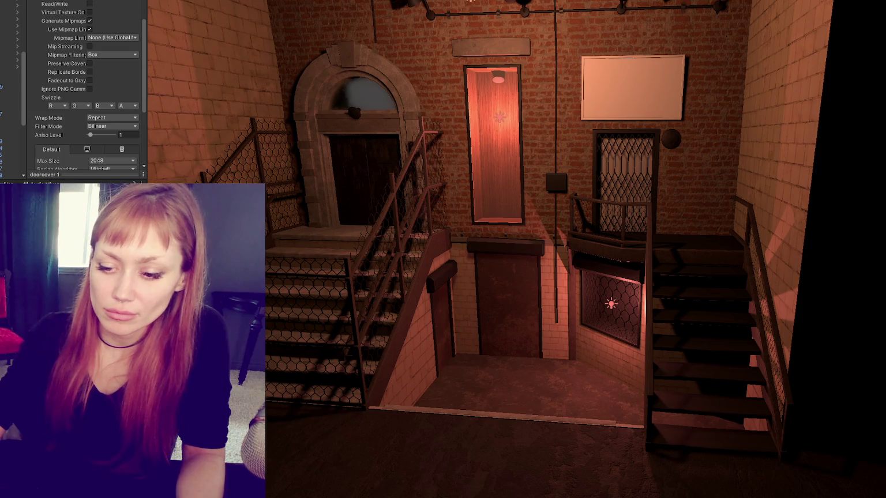
pyautogui.hotkey('alt', 'Tab')
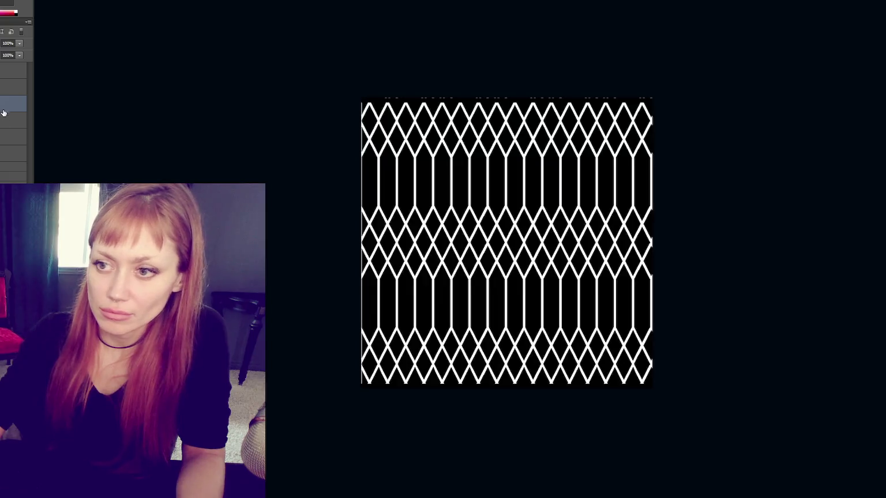